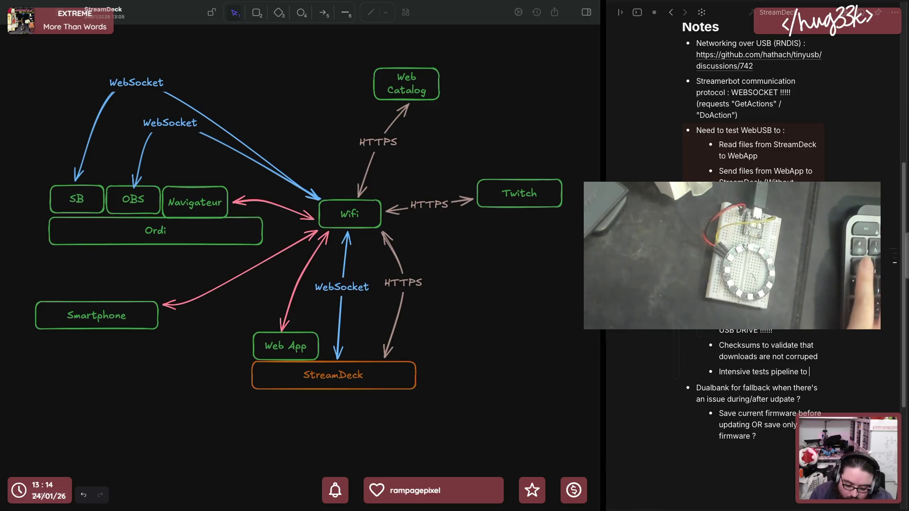
text(make sure tahta a mo)
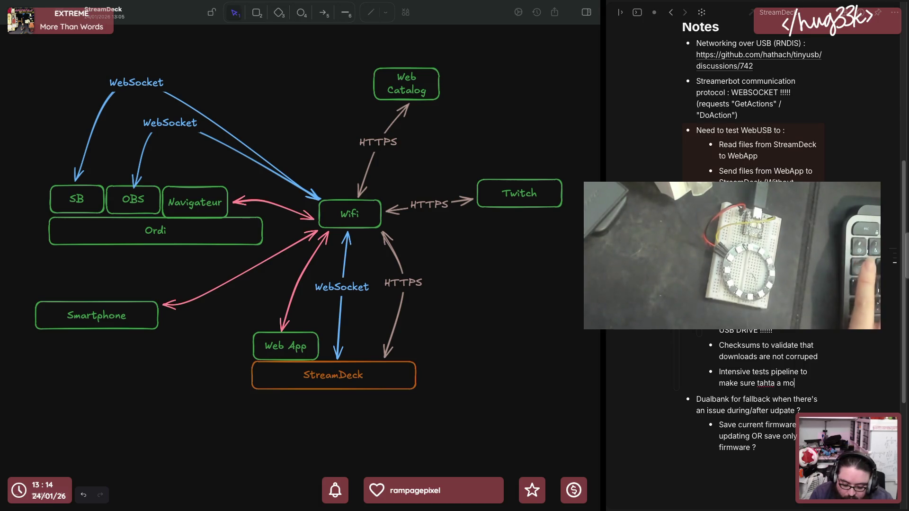
text(dule publi)
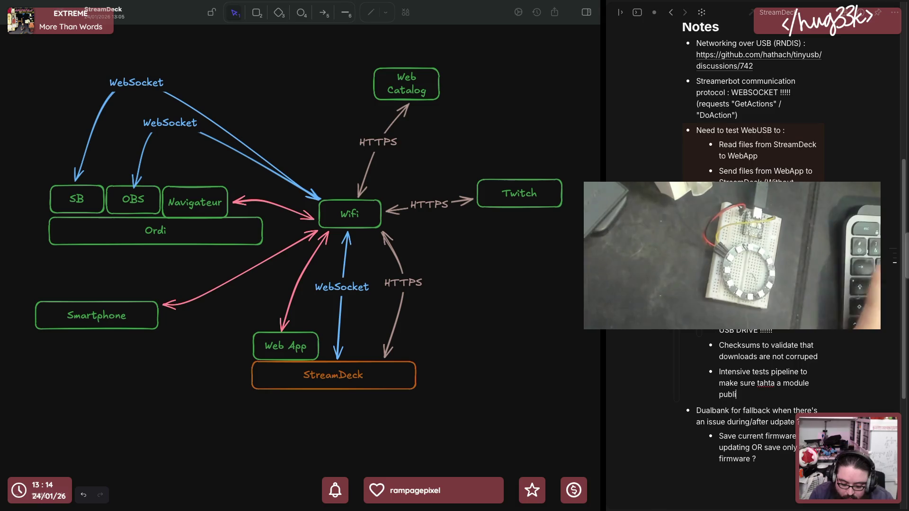
text(n cataga)
text(og will b)
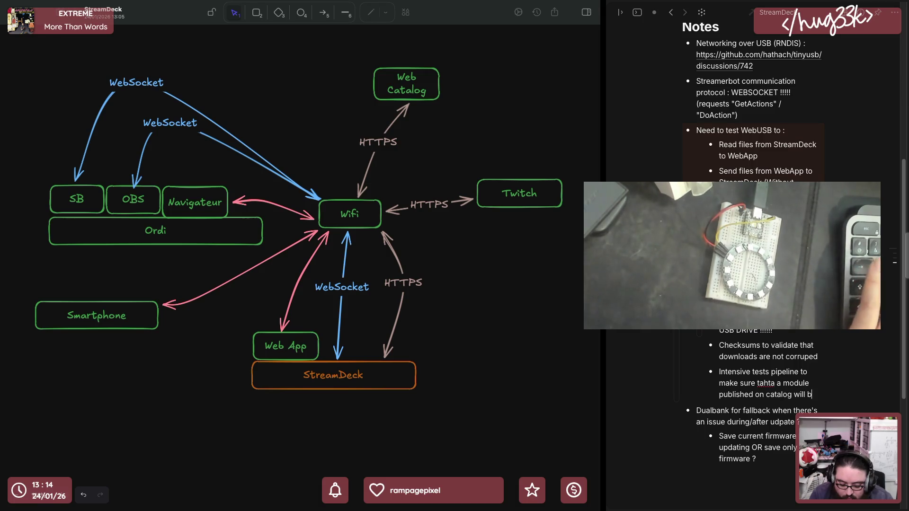
key(BackSpace)
text(not cause crashes)
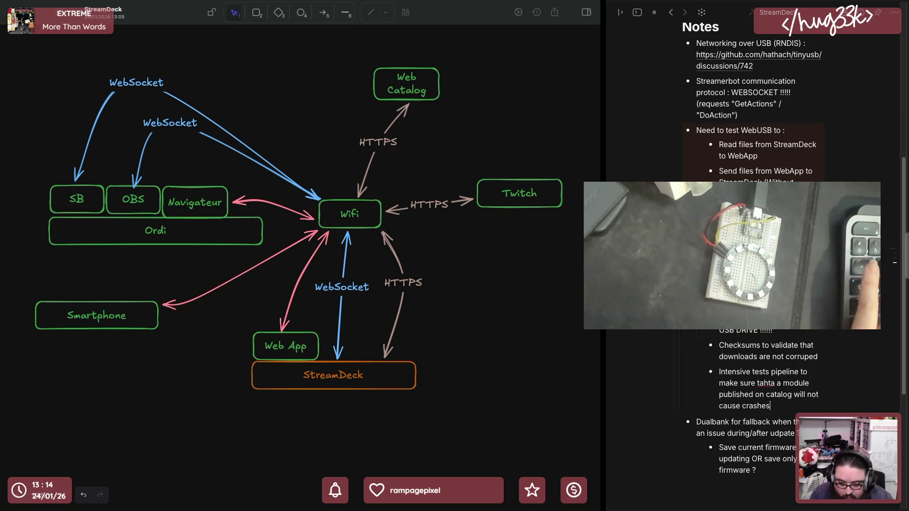
Finish the test pipeline bullet and add an error-handling note about module config issues
key(Return)
mouse_move(762, 384)
text(that)
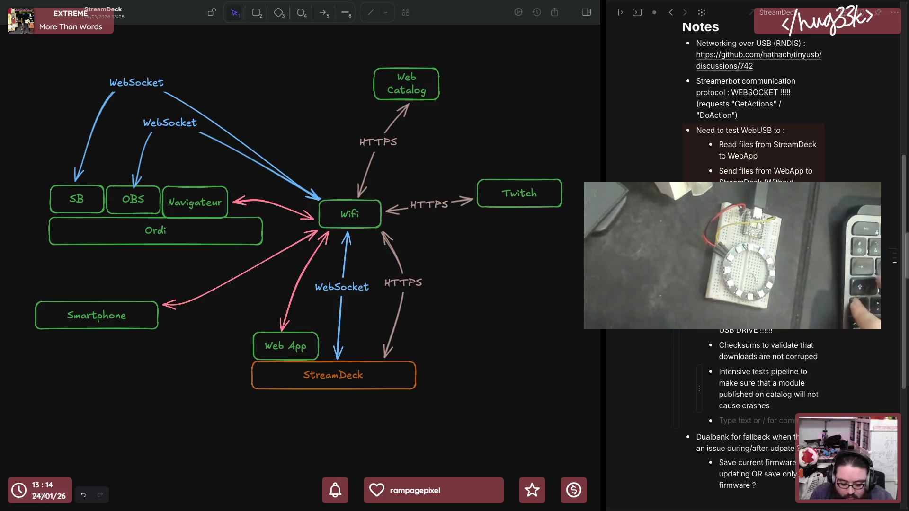
text(Pr)
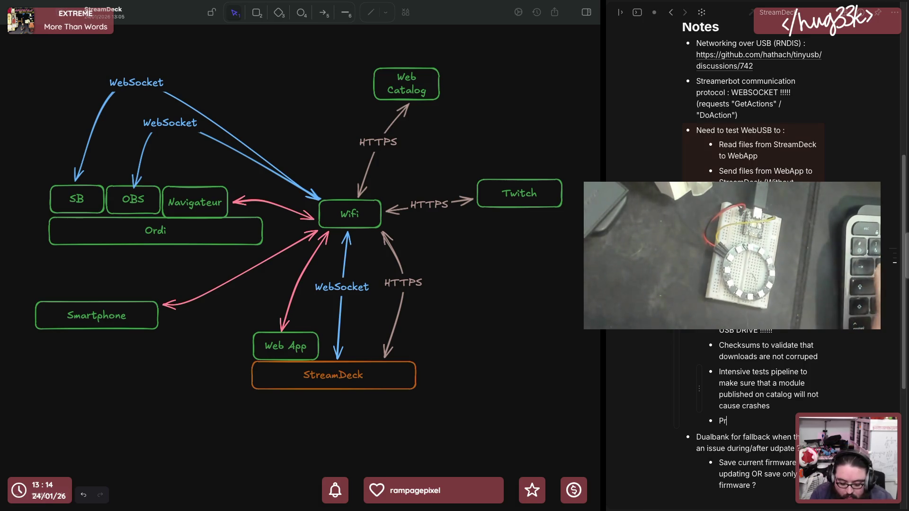
text(r error handling o)
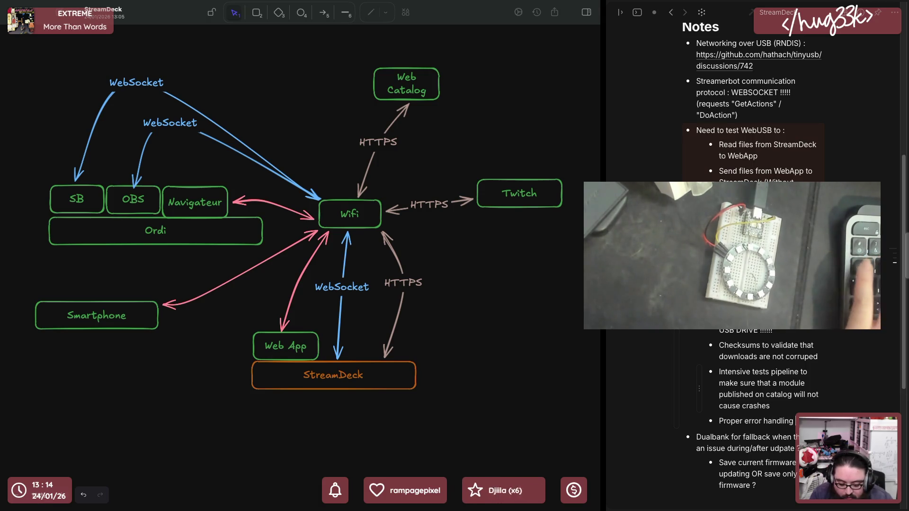
text( mod)
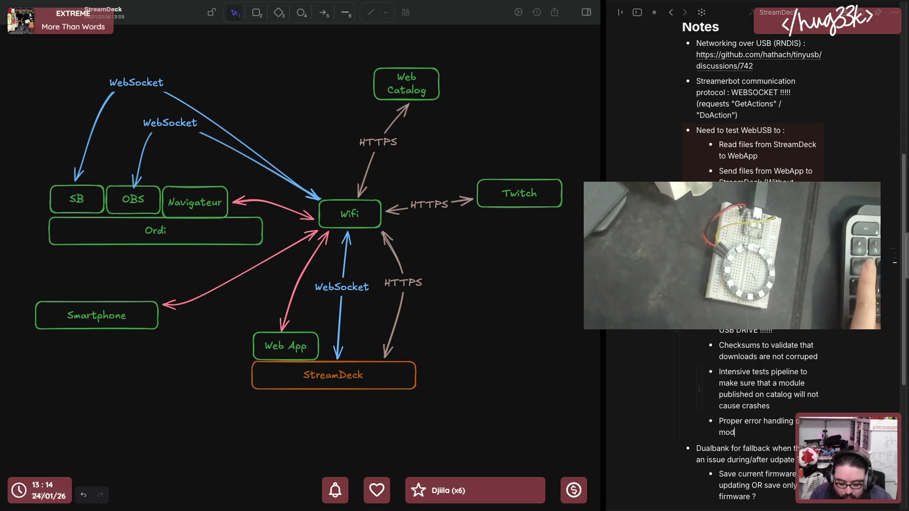
text(to handle poss)
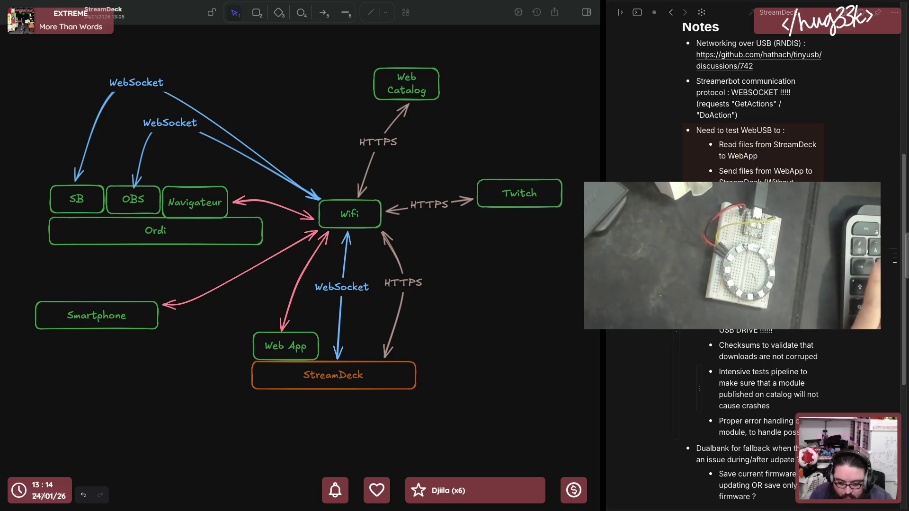
text(config i)
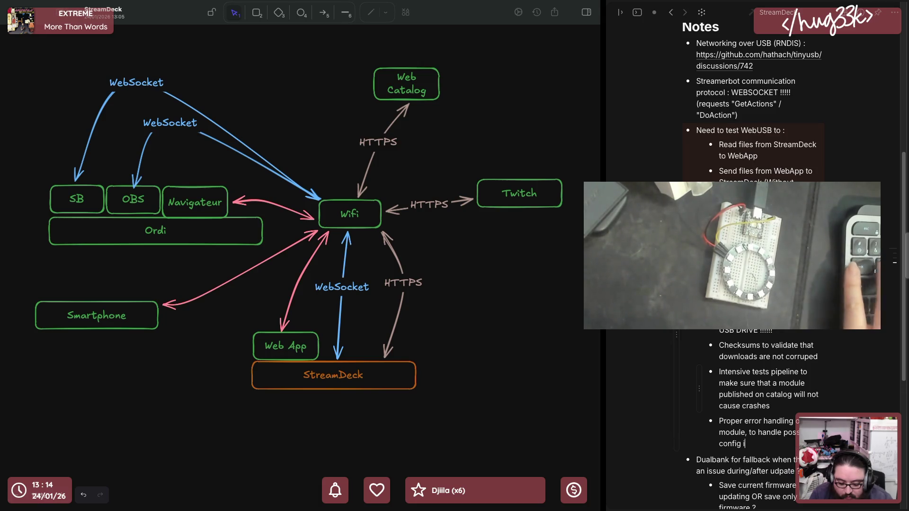
text(ssues)
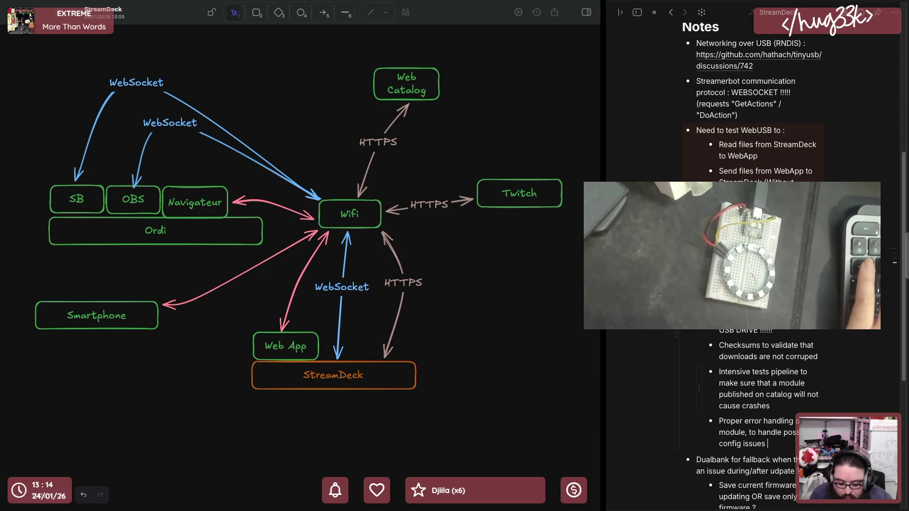
text(or else)
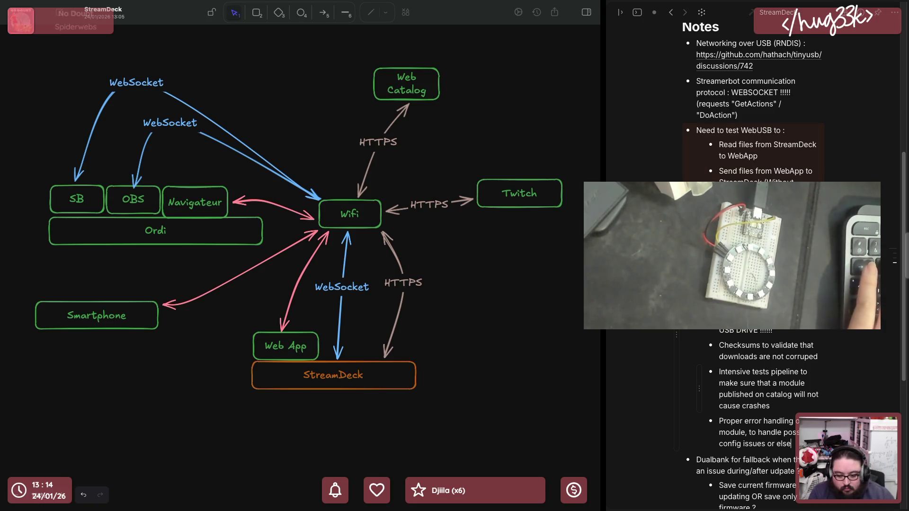
key(Escape)
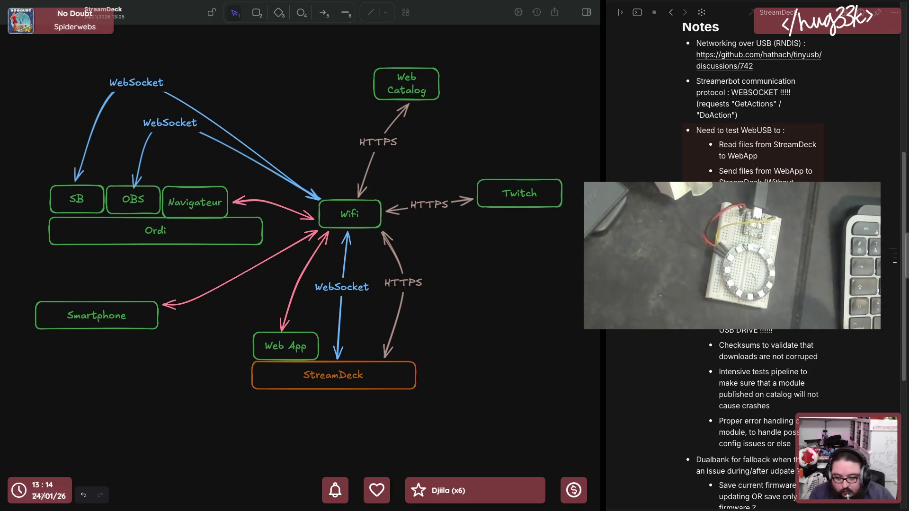
scroll(753, 107, up, 1)
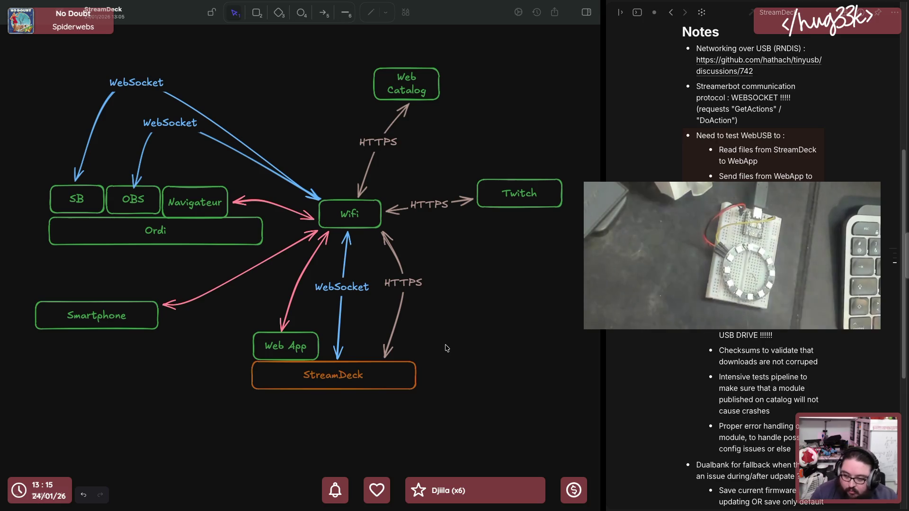
Move the Smartphone box up toward Ordi and reattach its pink arrow
drag(154, 316, 184, 275)
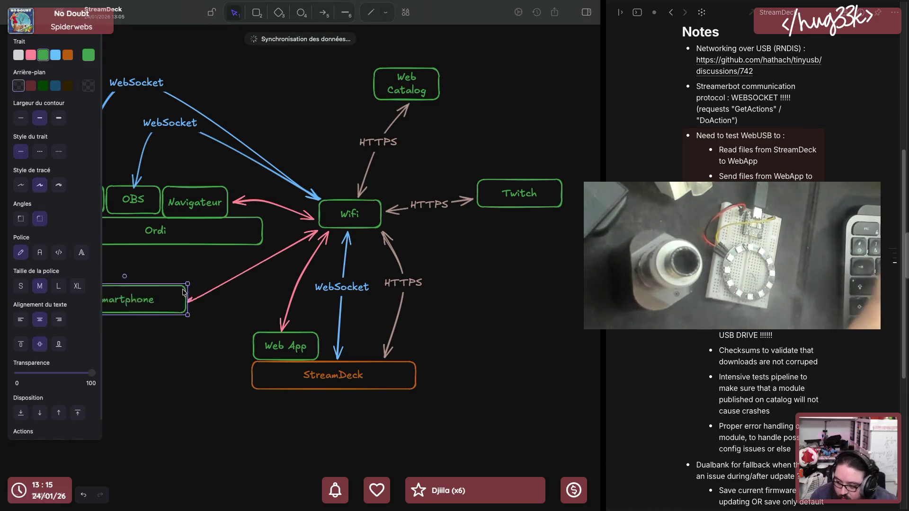
click(225, 292)
click(186, 298)
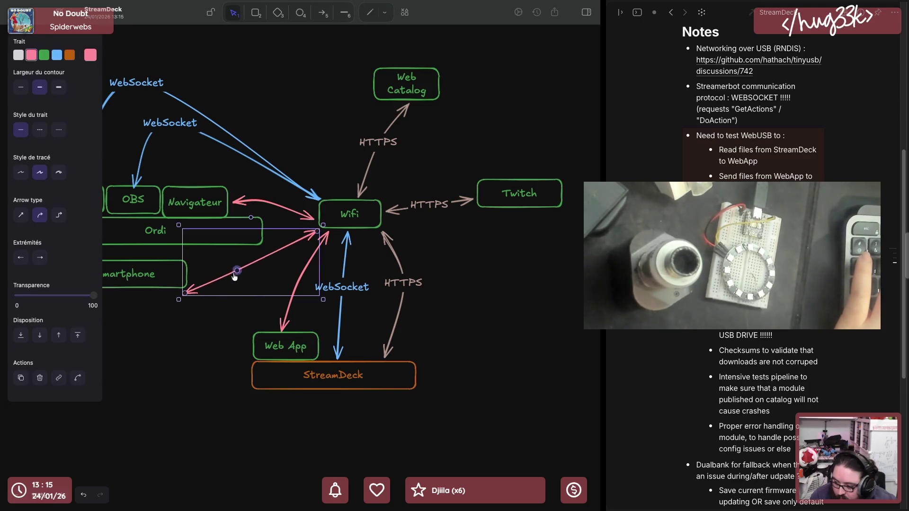
drag(185, 294, 188, 279)
click(439, 256)
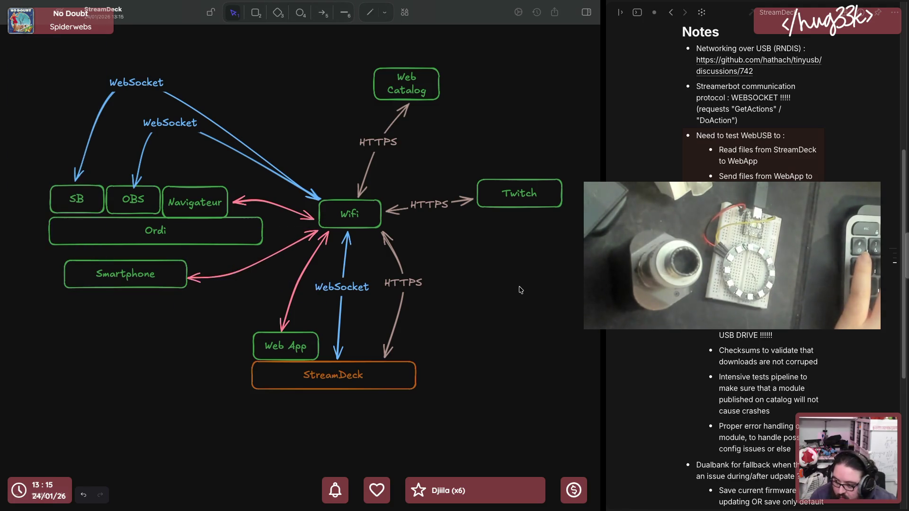
scroll(524, 294, left, 3)
scroll(397, 296, right, 3)
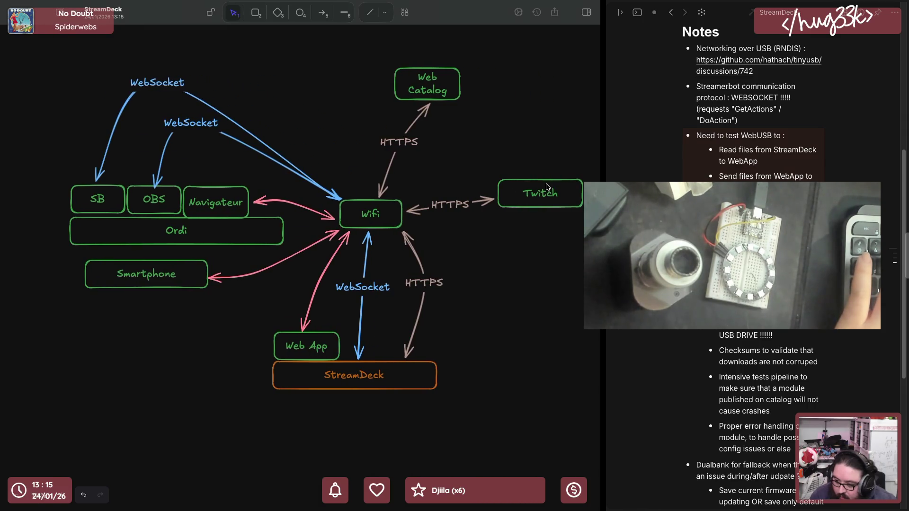
Move Twitch up beside Web Catalog, and shift Web App and StreamDeck left
mouse_move(526, 193)
mouse_down()
mouse_move(299, 81)
mouse_move(270, 76)
mouse_up()
drag(434, 87, 395, 77)
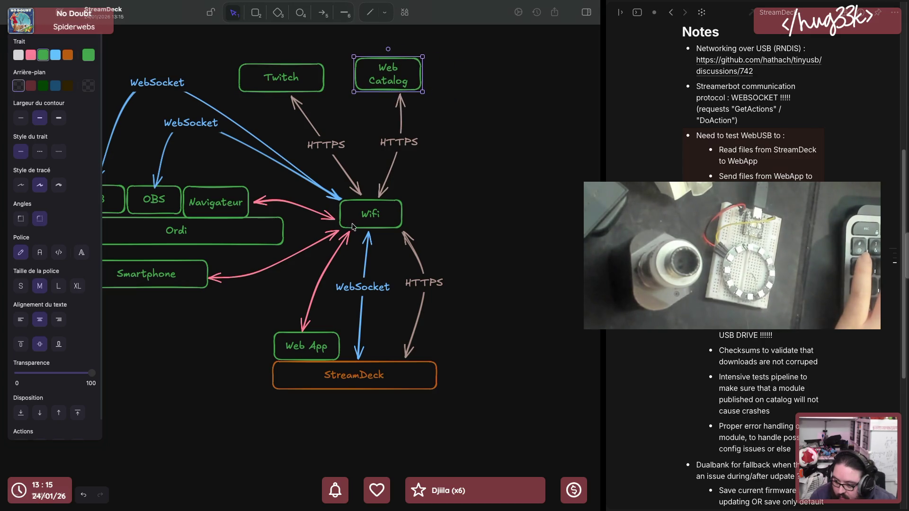
mouse_move(433, 446)
mouse_down()
mouse_move(294, 339)
mouse_move(202, 359)
mouse_move(183, 346)
mouse_up()
drag(313, 382, 221, 382)
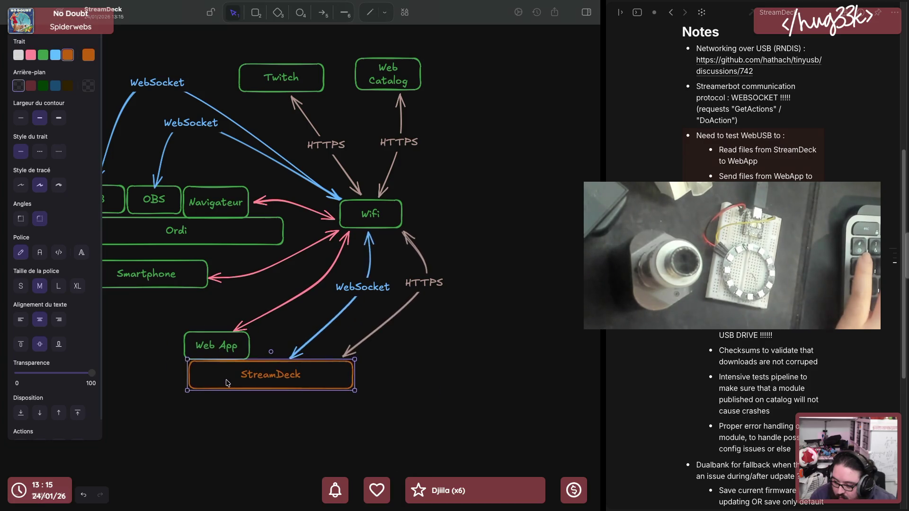
Straighten the WebSocket and HTTPS arrows to StreamDeck and narrow the Ordi rectangle
click(358, 298)
drag(359, 299, 328, 306)
click(420, 284)
drag(426, 284, 389, 286)
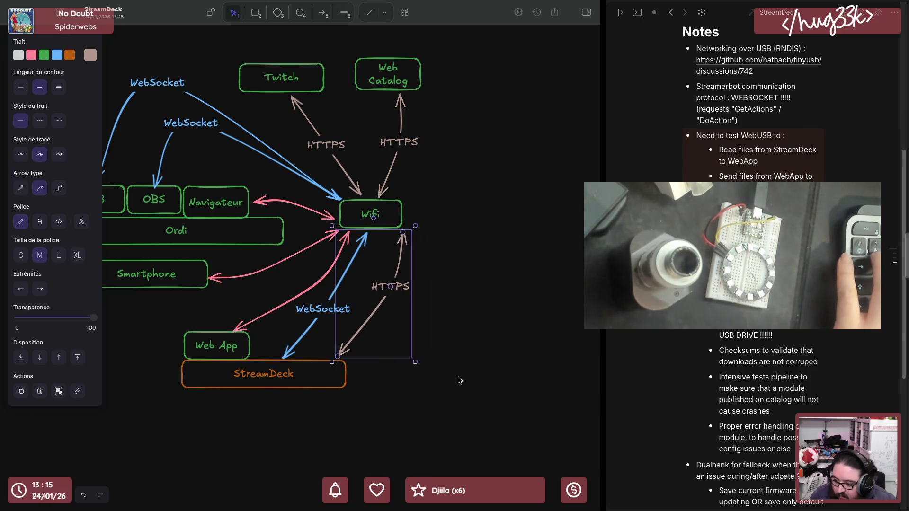
click(216, 231)
scroll(221, 230, left, 3)
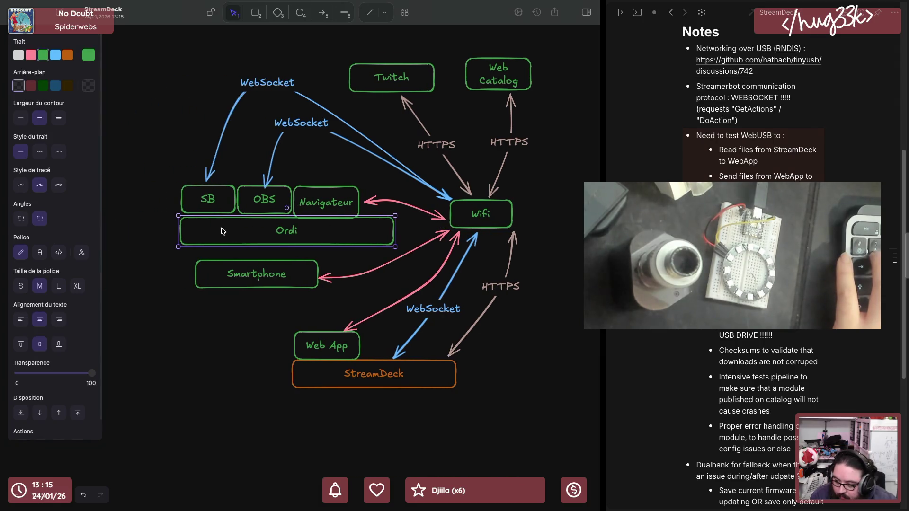
drag(395, 234, 358, 234)
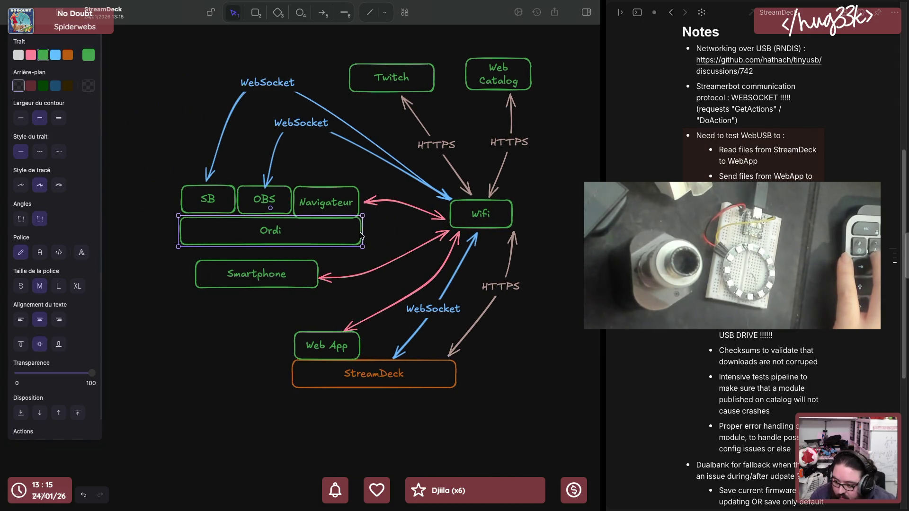
Shift the computer group slightly right and bring the pink arrow's end next to Navigateur
drag(163, 180, 374, 261)
drag(329, 229, 354, 228)
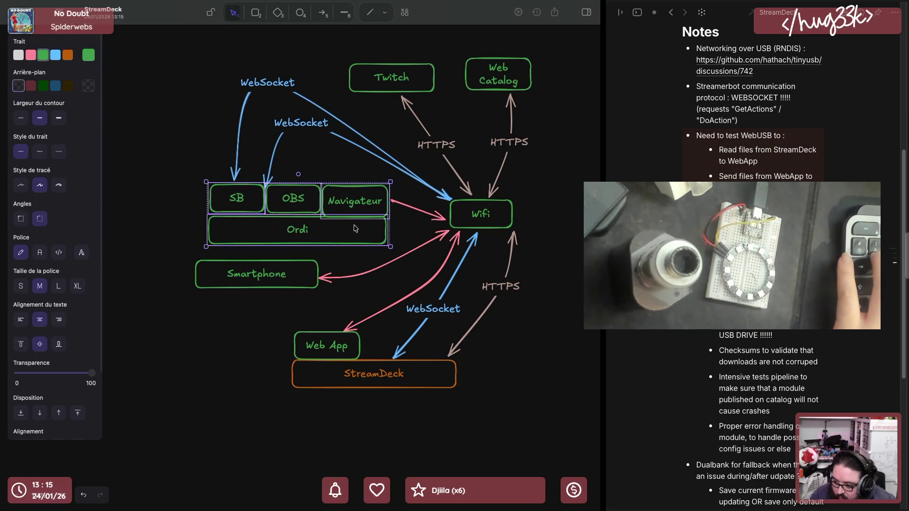
click(405, 205)
drag(403, 203, 418, 201)
click(416, 230)
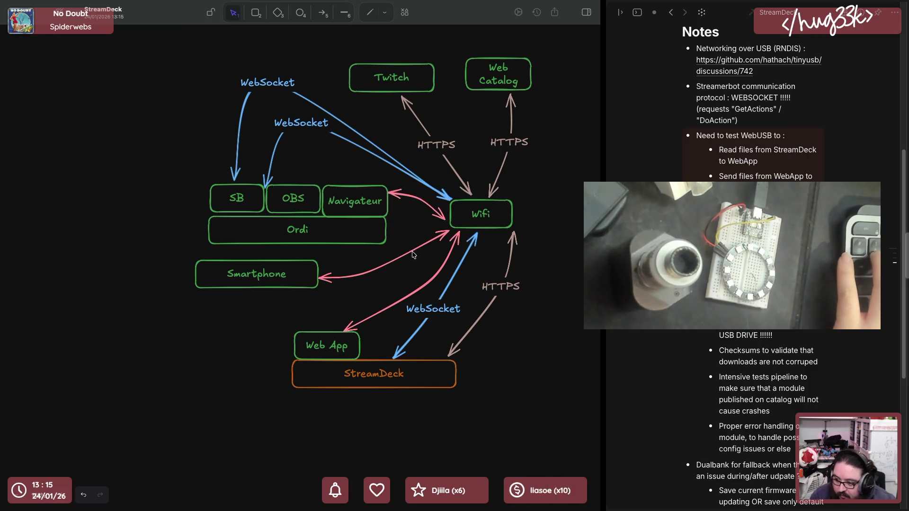
scroll(412, 242, right, 3)
scroll(409, 253, right, 2)
scroll(408, 254, right, 1)
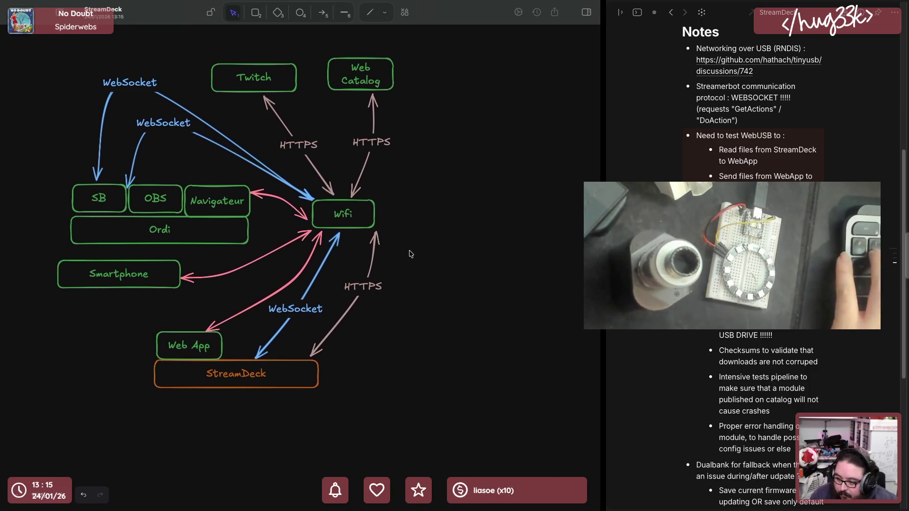
scroll(409, 253, right, 1)
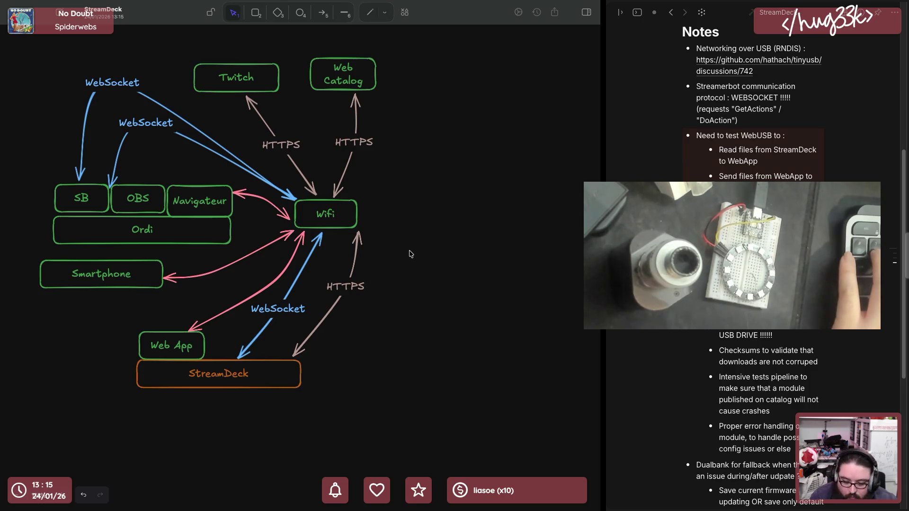
scroll(418, 252, right, 1)
scroll(420, 256, right, 1)
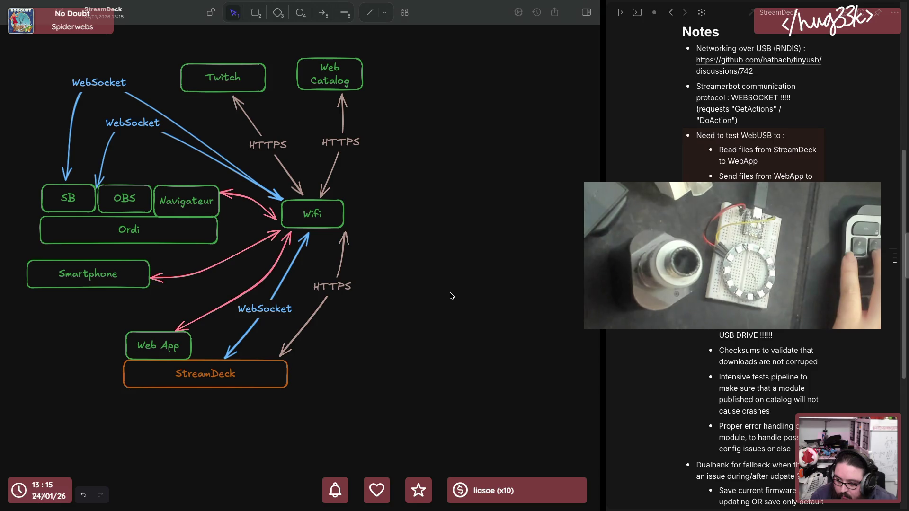
click(206, 389)
Duplicate StreamDeck, Web Catalog and Web App boxes into a new group on the right
key(ctrl+d)
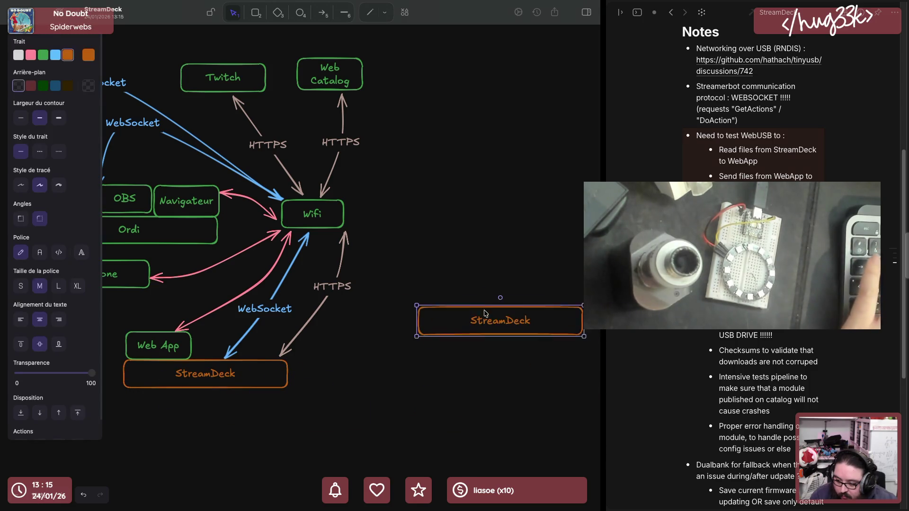
drag(206, 391, 487, 311)
click(345, 91)
key(ctrl+d)
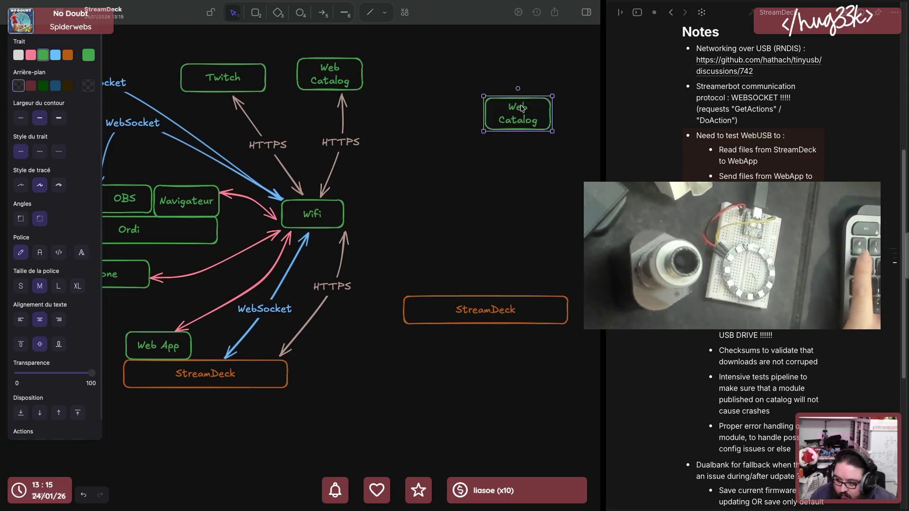
drag(344, 91, 476, 79)
click(165, 348)
key(ctrl+d)
drag(165, 348, 566, 347)
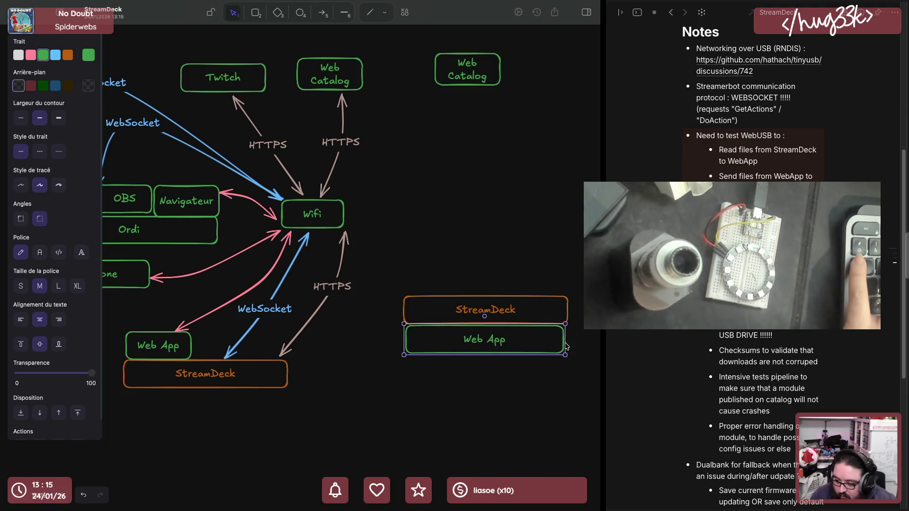
click(567, 346)
click(490, 310)
Copy the HTTPS arrow between right Web Catalog and StreamDeck and relabel it List modules
click(320, 290)
drag(320, 288, 446, 235)
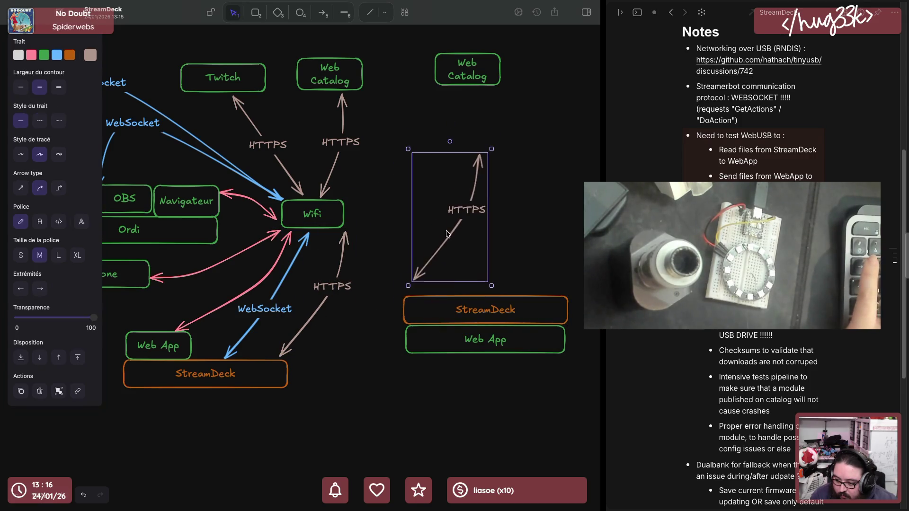
drag(416, 282, 425, 292)
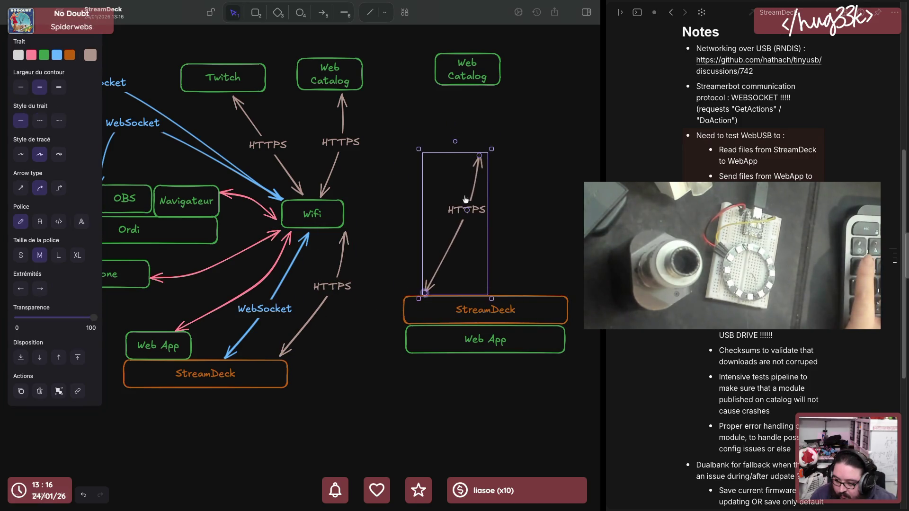
drag(478, 157, 448, 92)
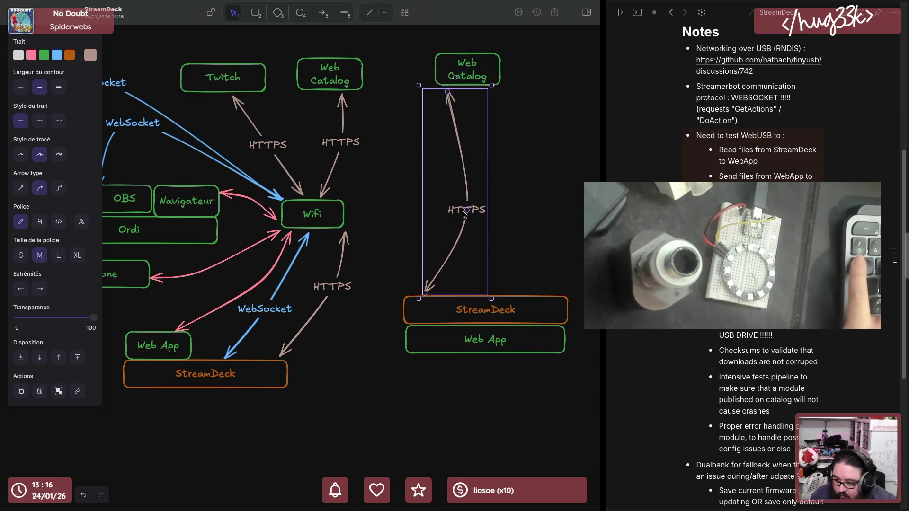
drag(463, 213, 410, 183)
double_click(409, 183)
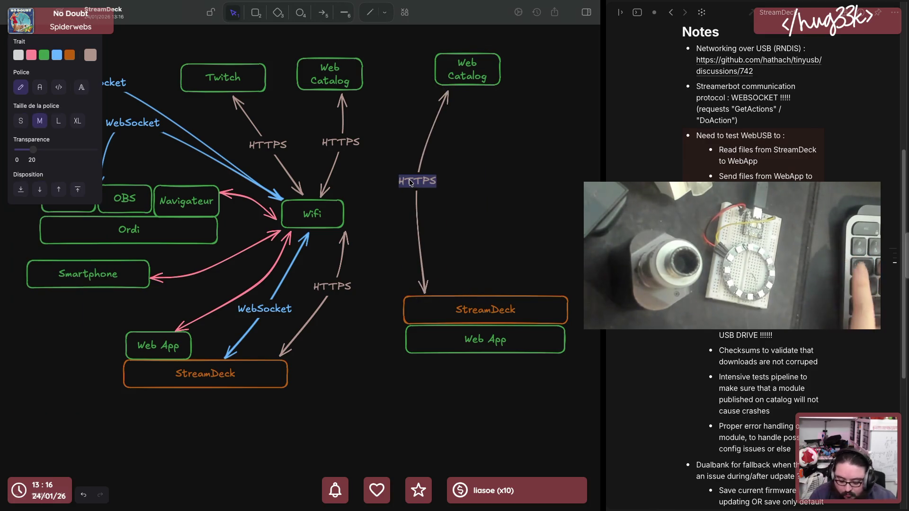
text(G)
key(BackSpace)
text(List modules)
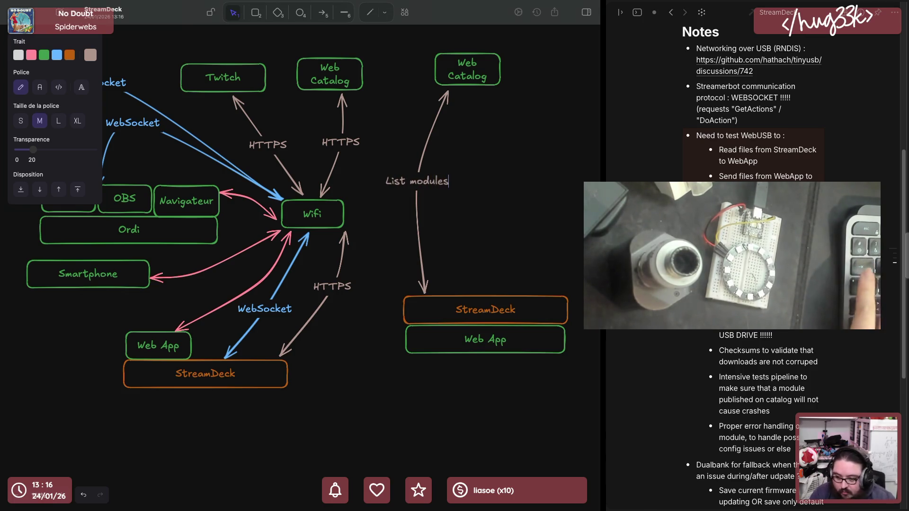
key(Escape)
Duplicate the List modules arrow and attach the copy between Web Catalog and StreamDeck
key(ctrl+d)
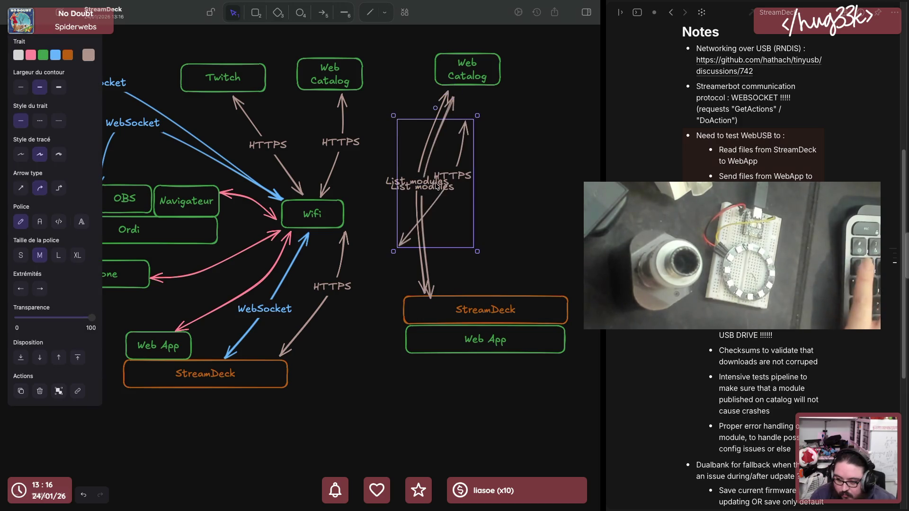
drag(436, 164, 479, 163)
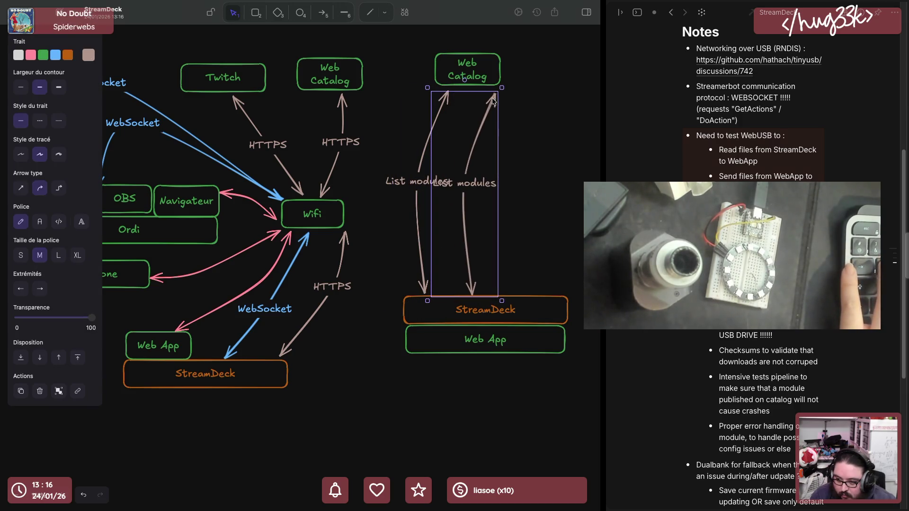
drag(492, 100, 488, 94)
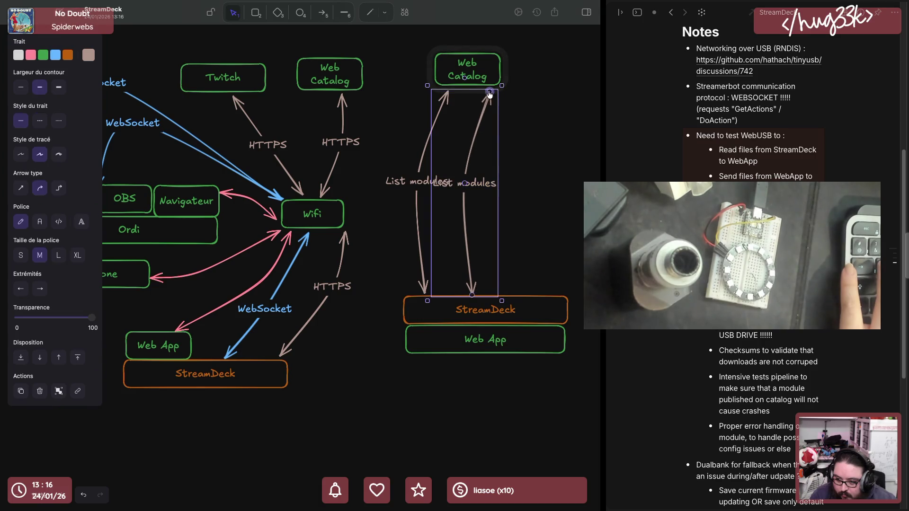
drag(472, 293, 553, 291)
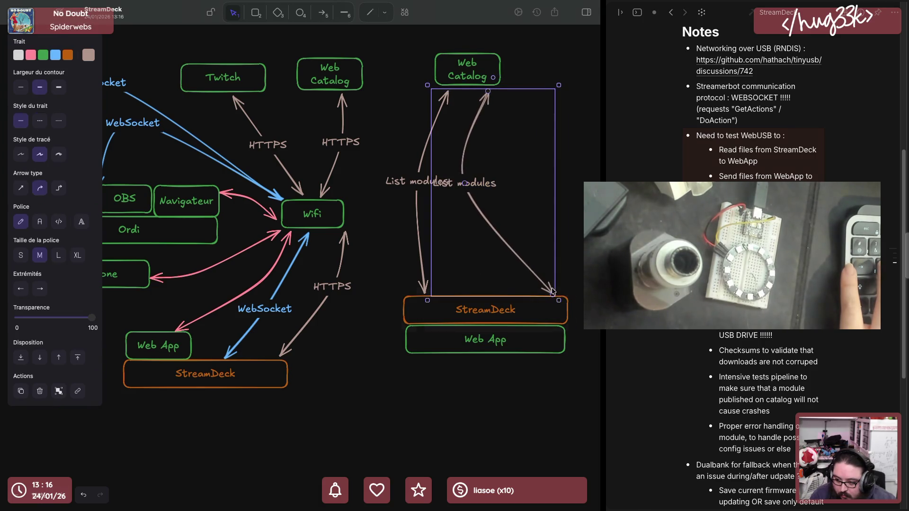
Curve the right arrow outward and relabel it Download / Update modules
drag(468, 184, 542, 182)
click(416, 172)
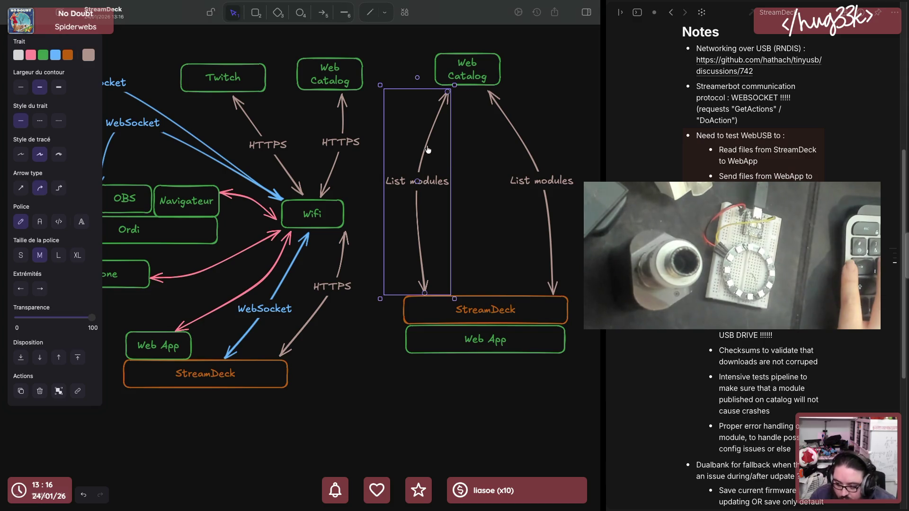
double_click(543, 181)
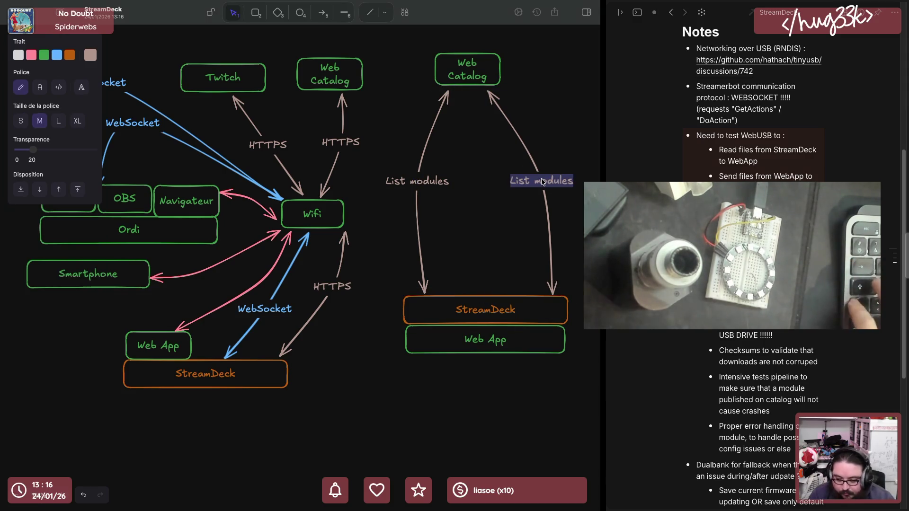
key(ctrl+shift+Left)
text(Download / Updatge)
key(BackSpace)
key(BackSpace)
text(e)
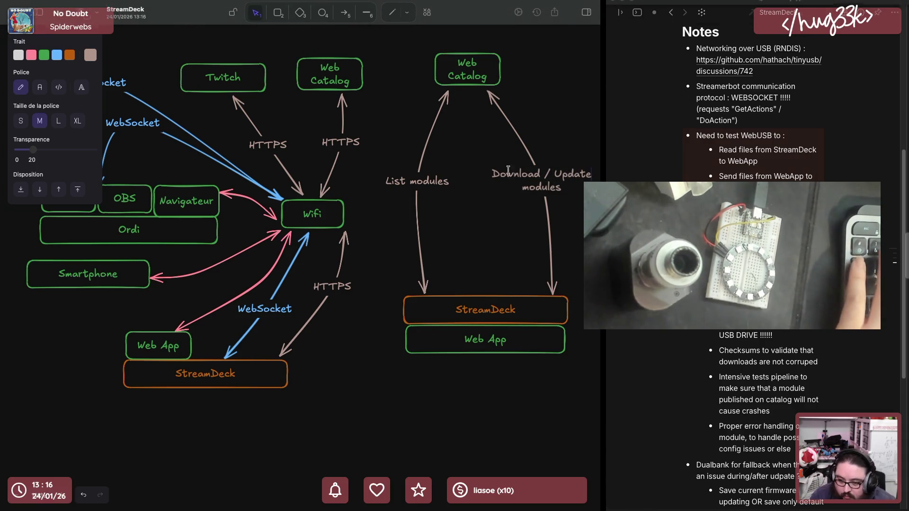
click(506, 119)
Remove the arrowhead from its lower end so it points only toward StreamDeck
click(21, 290)
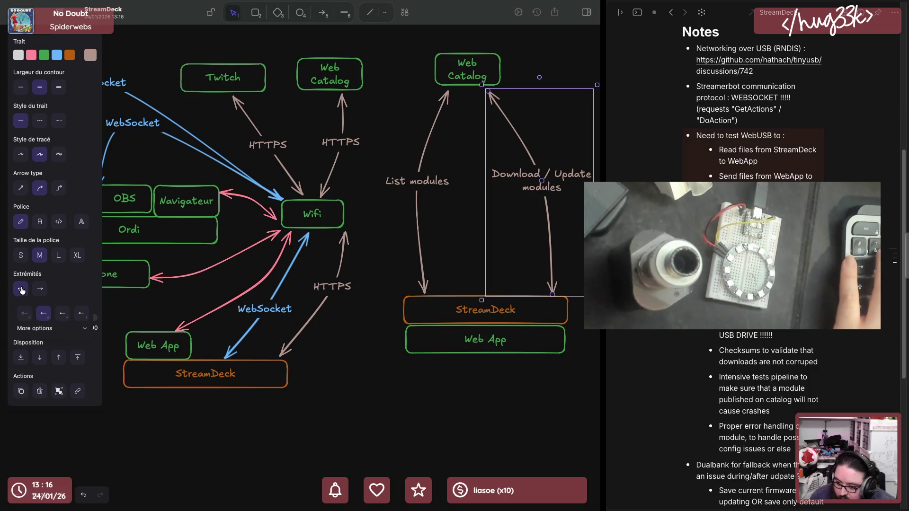
click(23, 315)
click(38, 286)
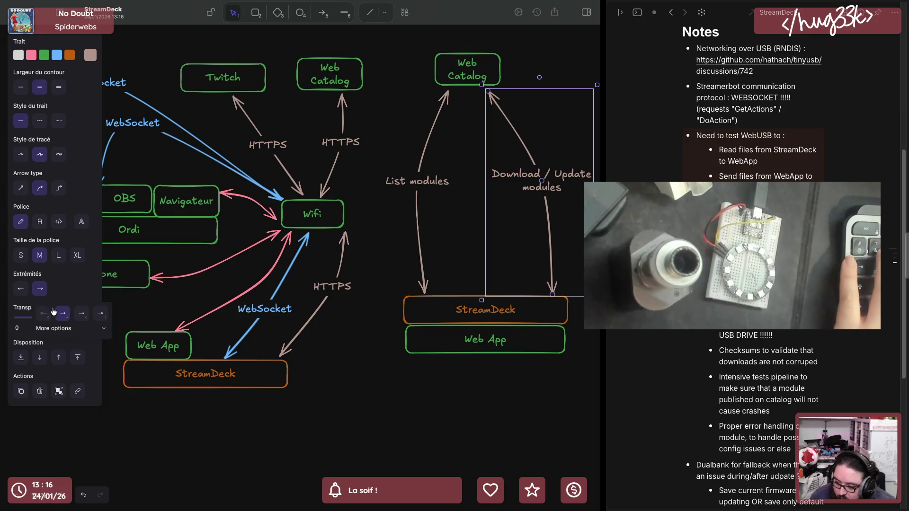
click(467, 233)
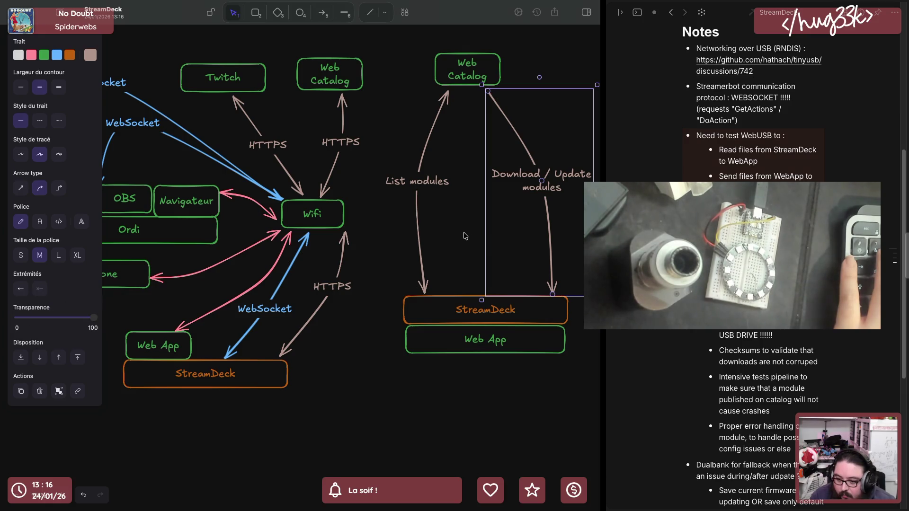
click(467, 234)
click(485, 343)
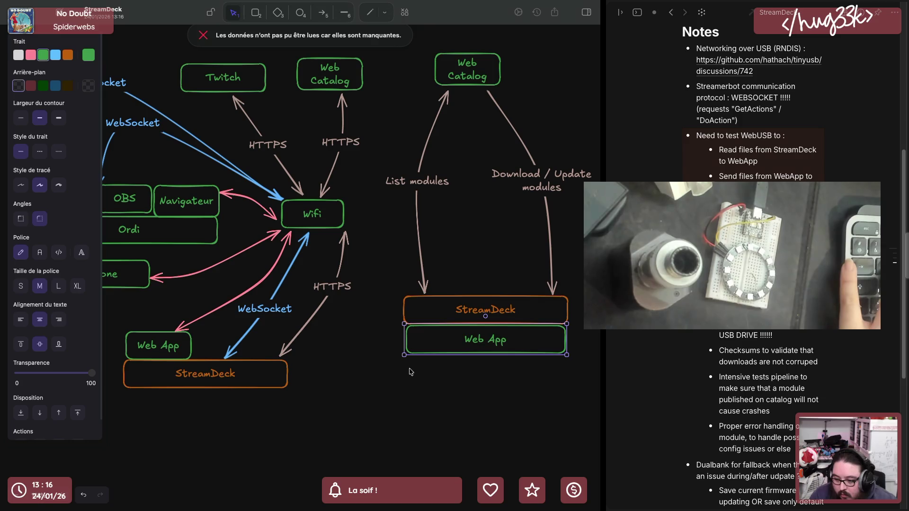
Make the right Web App box much taller with its title aligned to the top
double_click(461, 355)
key(Escape)
drag(472, 358, 500, 455)
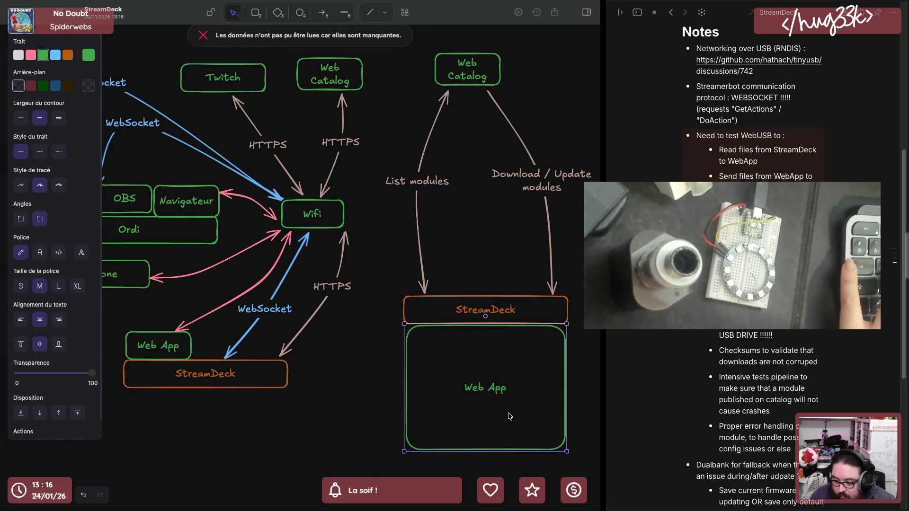
double_click(508, 417)
click(21, 179)
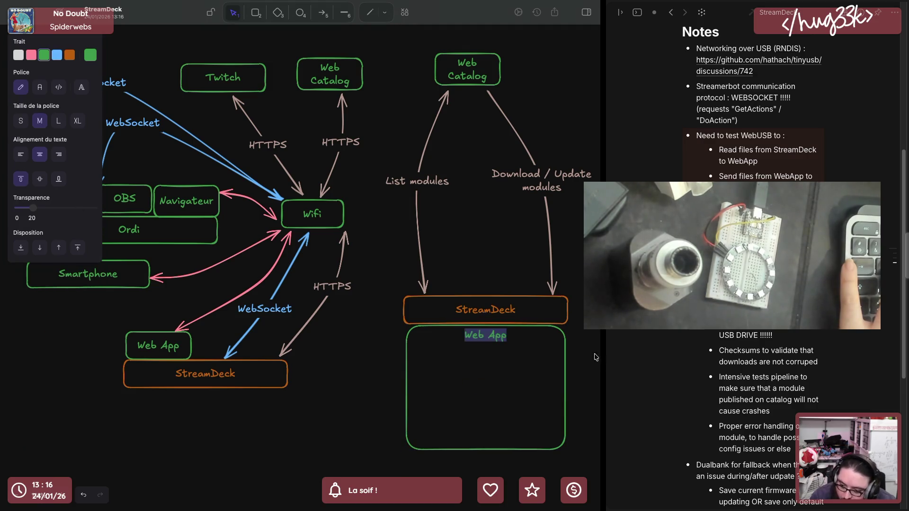
key(Escape)
Add LOCAL : - Edit config and CATALOG: lines under the Web App title
double_click(498, 335)
key(Right)
key(Return)
text(LOCAL:)
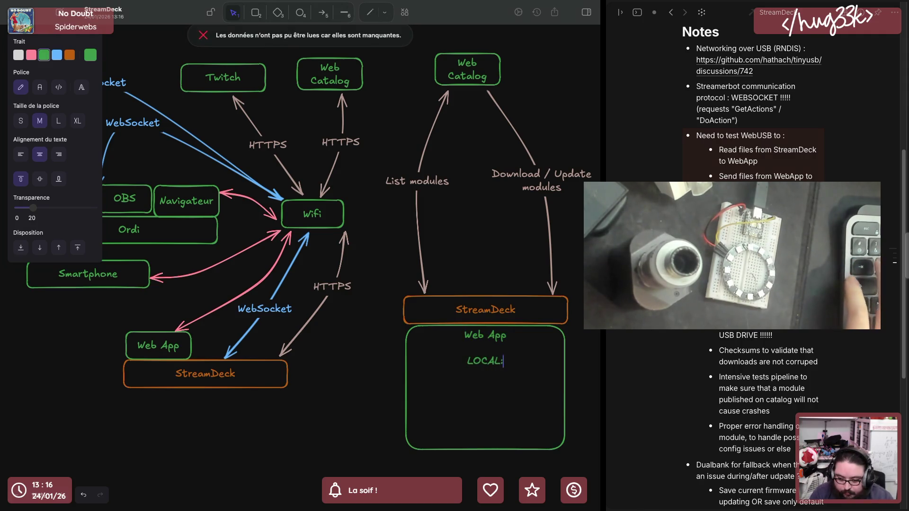
key(BackSpace)
text(: )
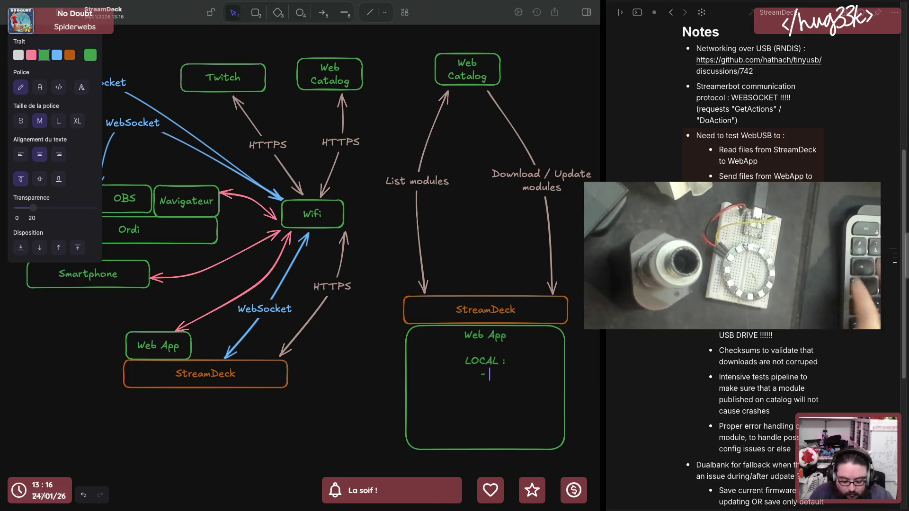
text(- Edit config)
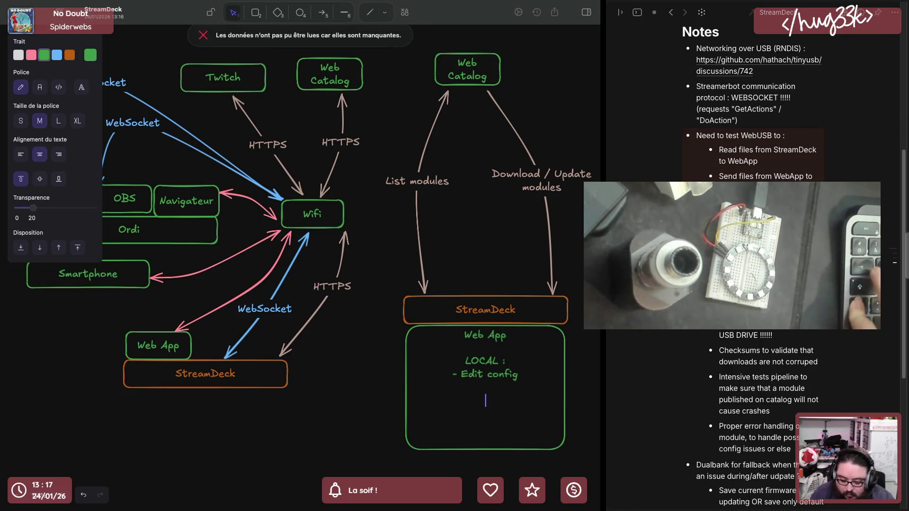
text(  CATA)
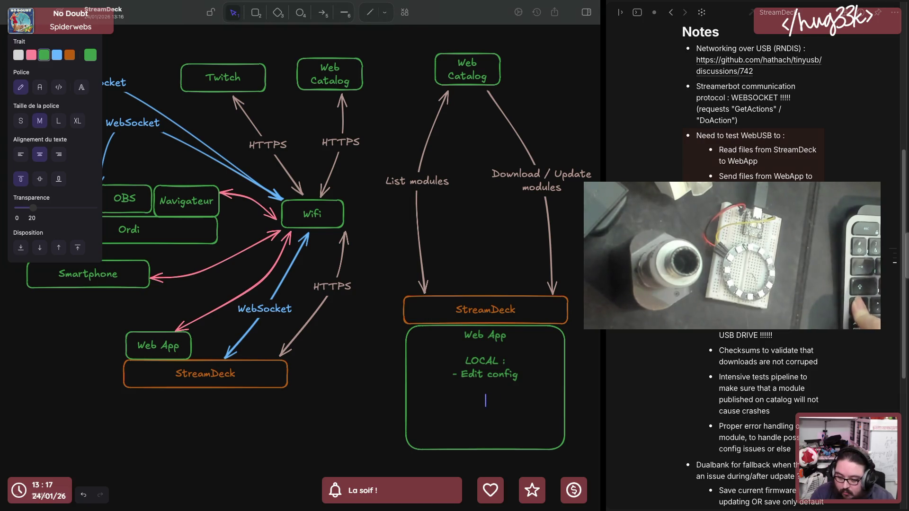
text(LOG:)
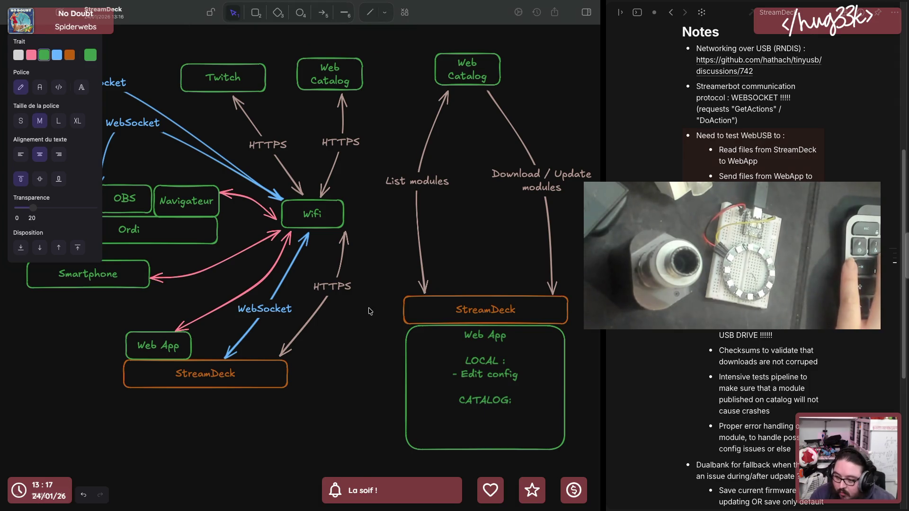
scroll(367, 310, down, 5)
scroll(368, 327, up, 3)
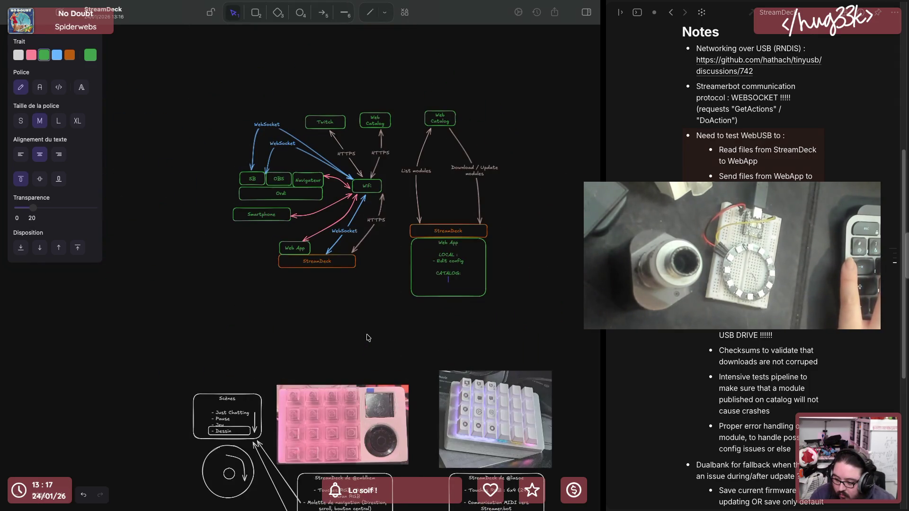
scroll(452, 270, up, 3)
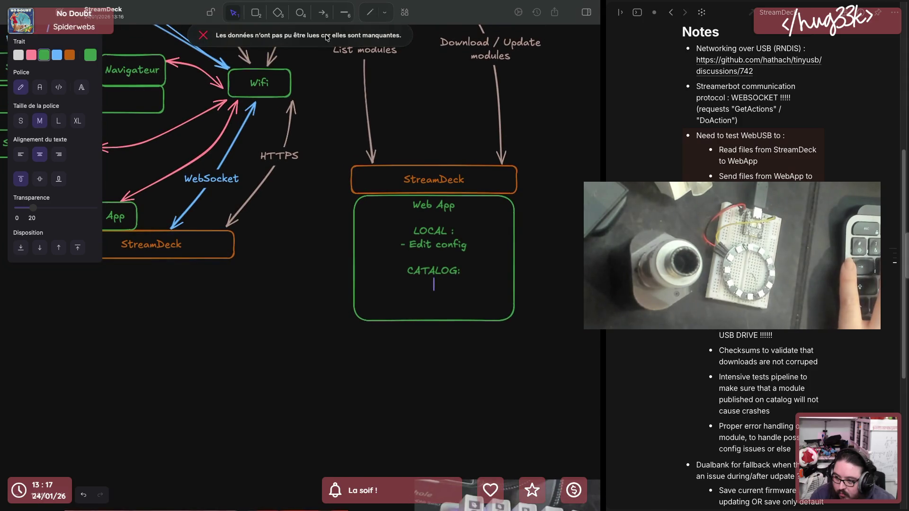
Browse to the Dev Mod drawing and back to StreamDeck, then hide the drawing list to widen the canvas
click(63, 14)
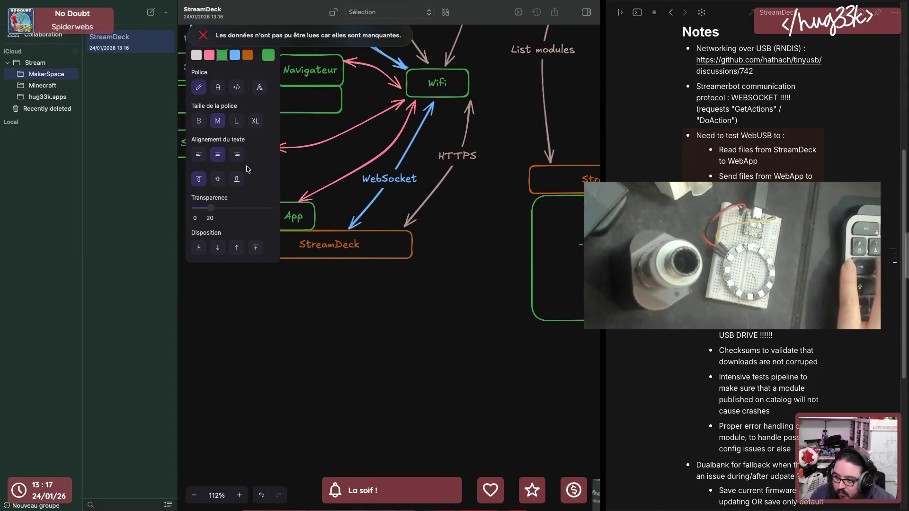
click(419, 368)
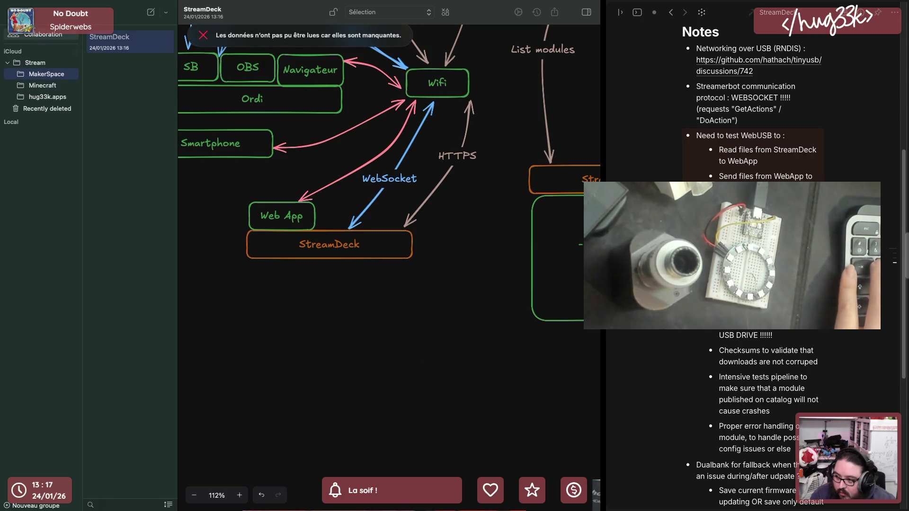
click(35, 86)
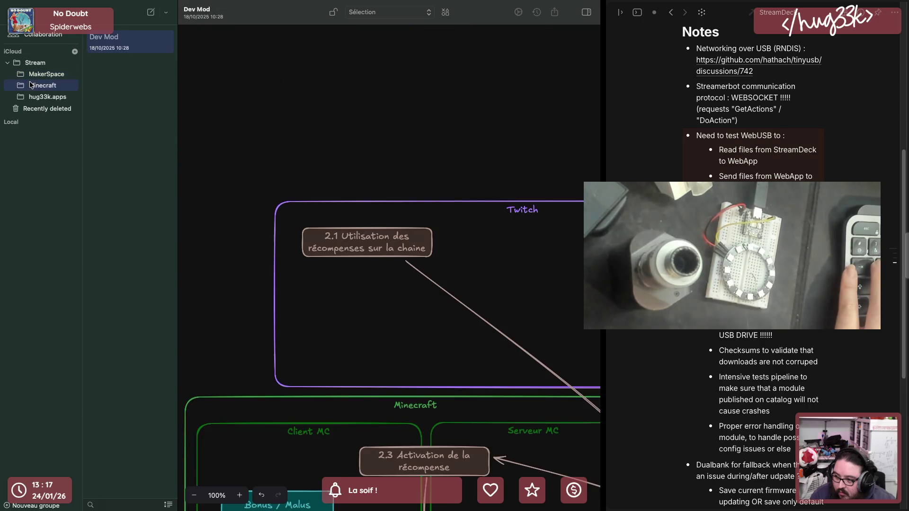
click(33, 76)
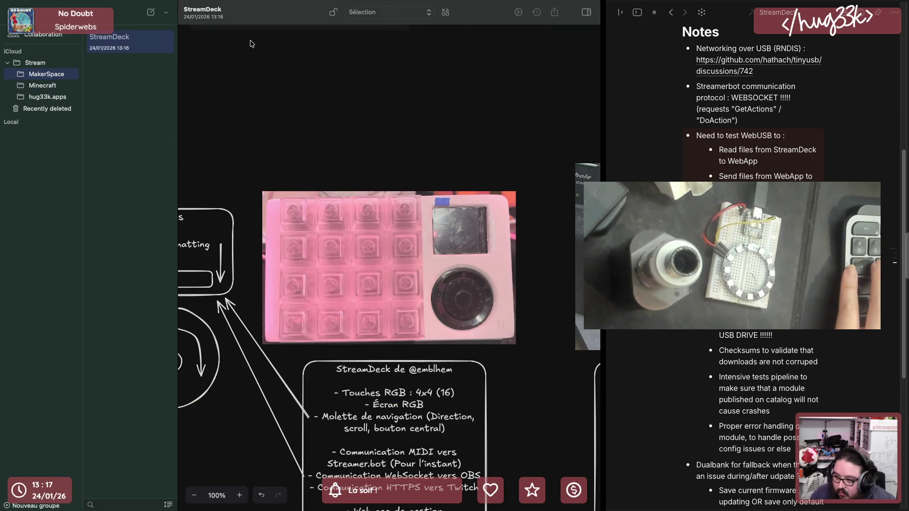
click(302, 236)
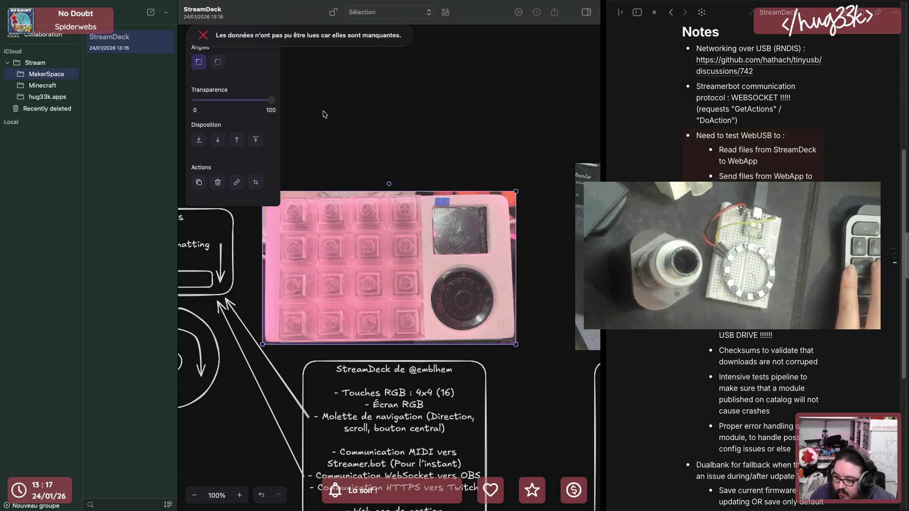
key(Escape)
scroll(389, 268, right, 2)
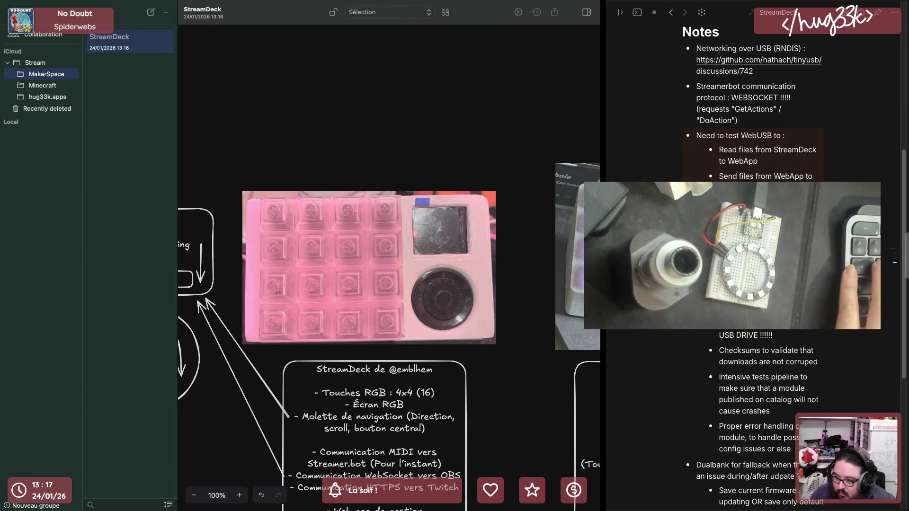
key(super+alt+s)
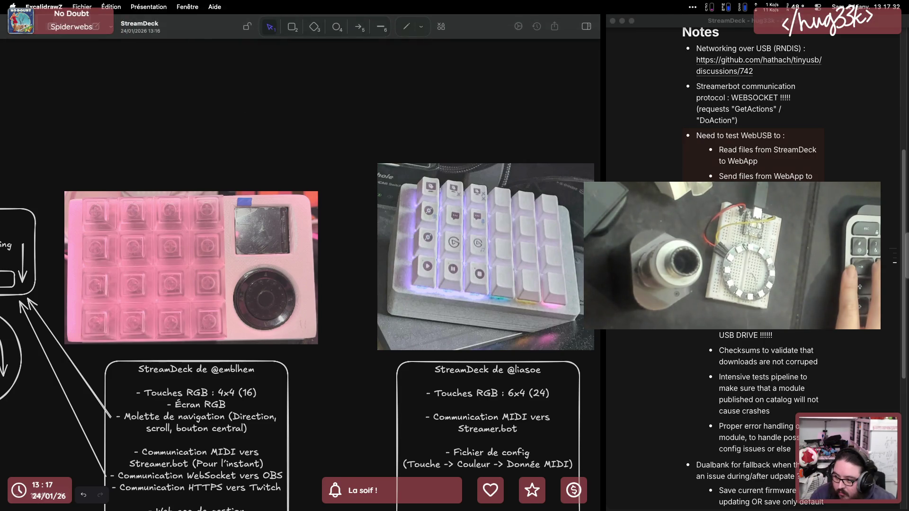
Bring the StreamDeck notes full screen and place the whiteboard in a split beside them
key(ctrl+super+f)
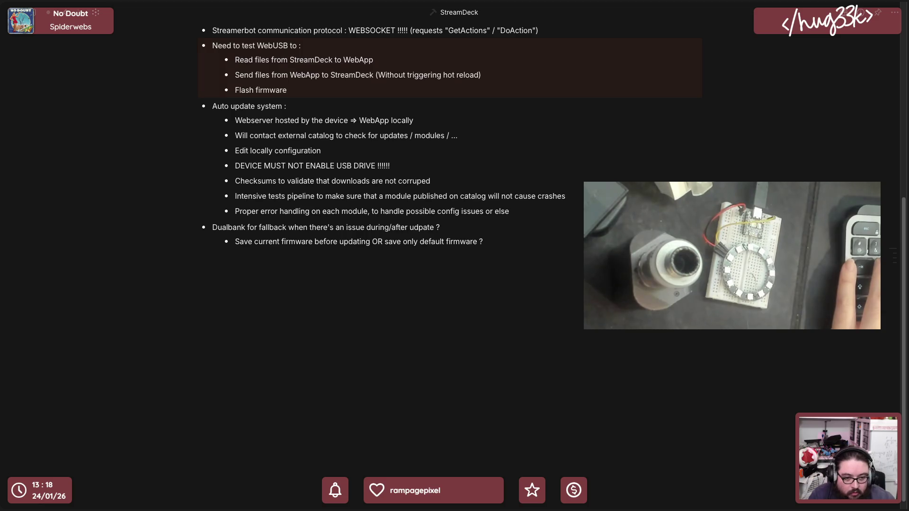
key(super)
mouse_move(375, 361)
mouse_down()
mouse_move(579, 60)
mouse_move(348, 214)
mouse_move(592, 229)
mouse_up()
scroll(353, 324, down, 5)
scroll(211, 320, up, 2)
scroll(142, 235, up, 2)
scroll(106, 121, up, 2)
scroll(120, 142, up, 2)
scroll(120, 142, down, 2)
scroll(187, 246, up, 2)
scroll(187, 246, down, 1)
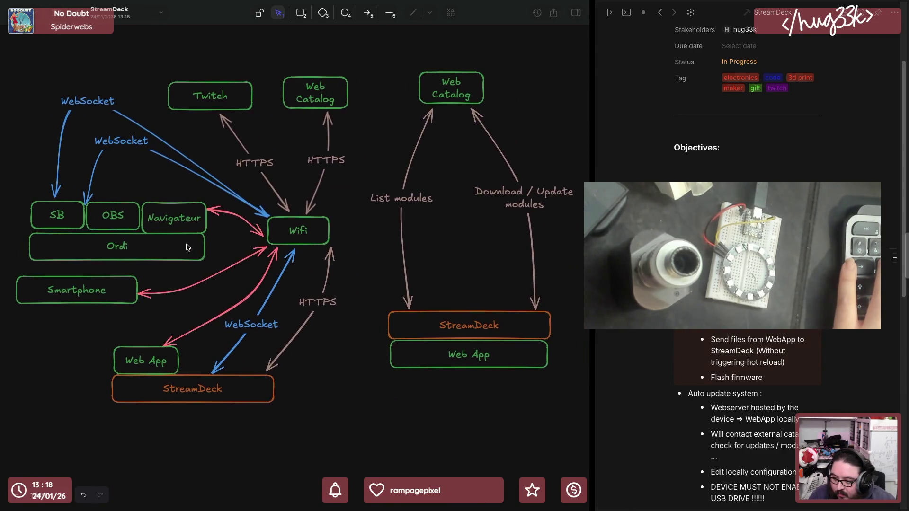
scroll(187, 246, right, 2)
Stretch the right Web App box taller and align its title to the top
click(469, 348)
drag(468, 351, 468, 451)
double_click(466, 416)
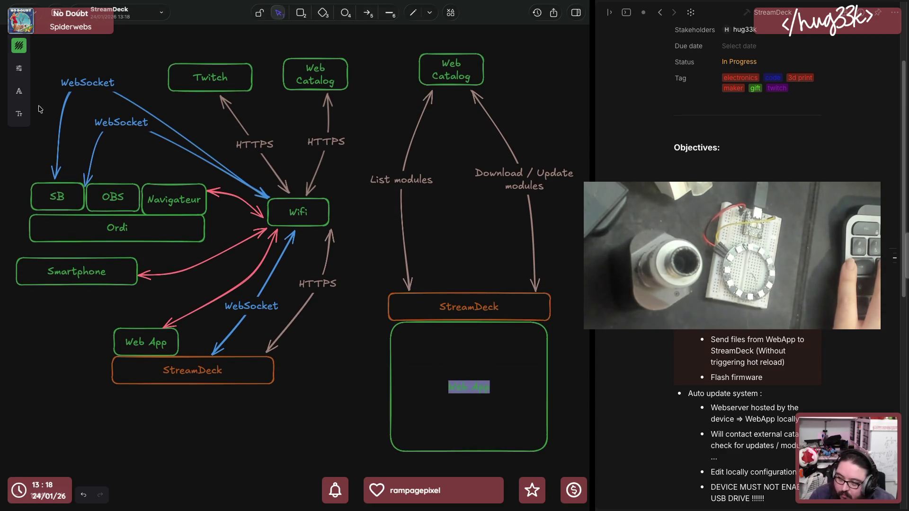
click(19, 77)
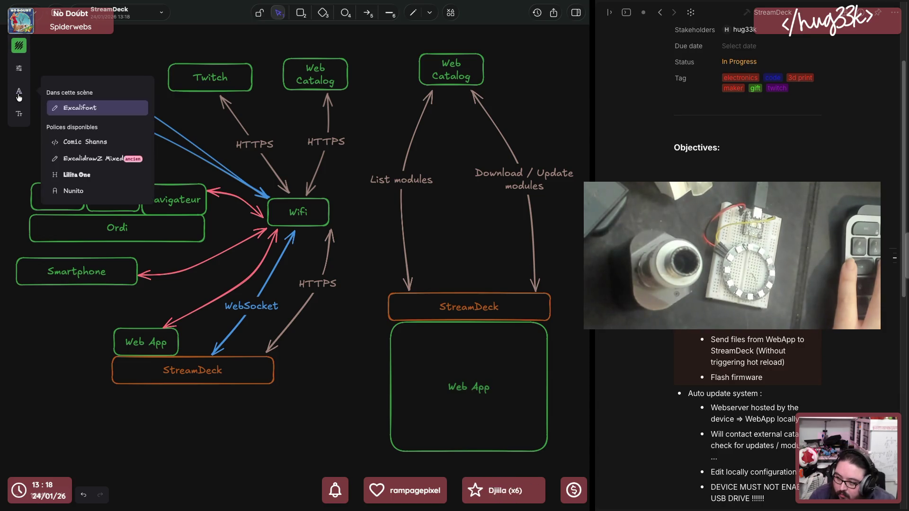
click(21, 74)
click(20, 113)
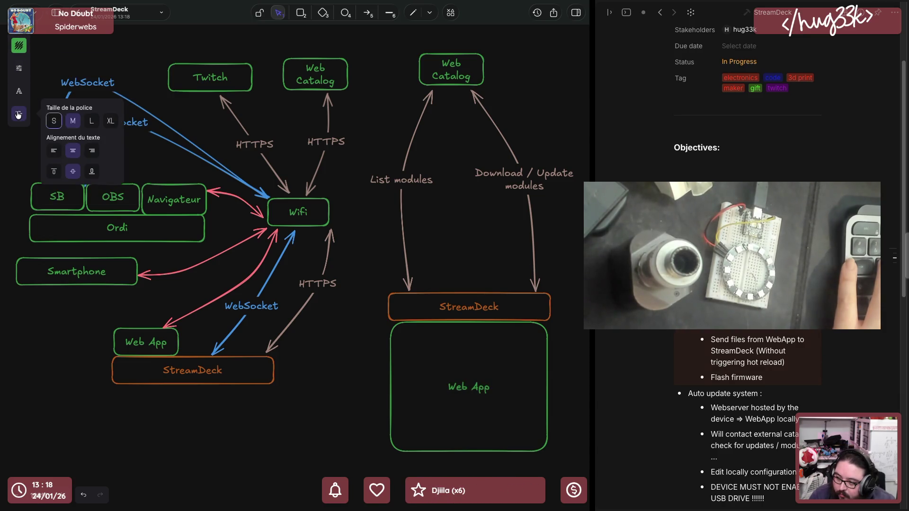
click(56, 171)
key(Escape)
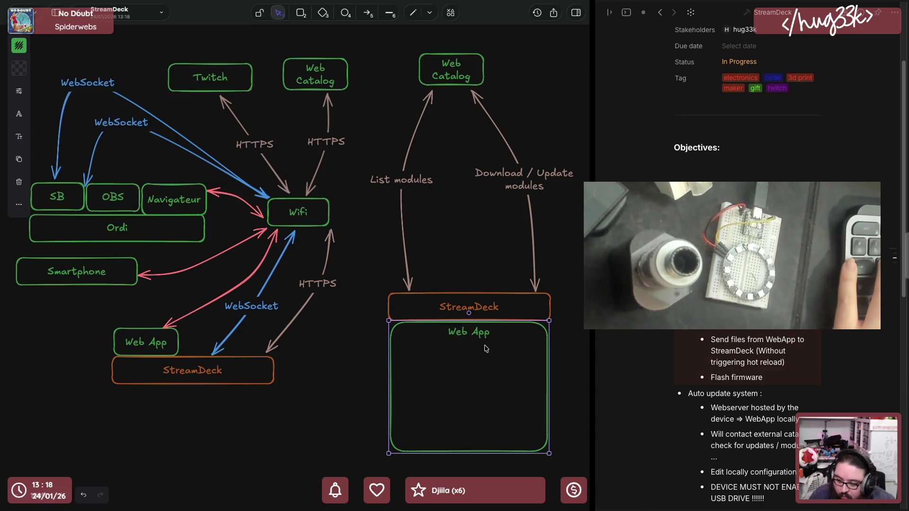
List LOCAL : - Edit config and CATALOG: Get modules list, Download modules inside it
double_click(488, 333)
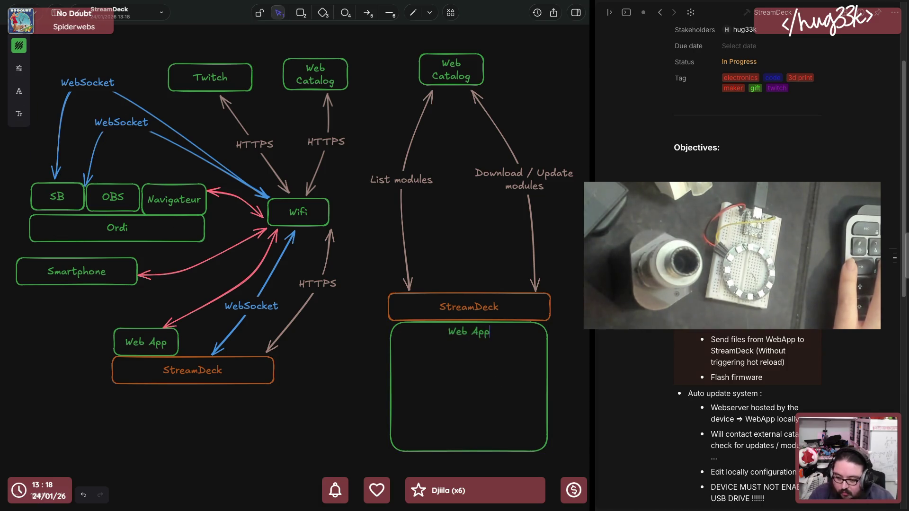
text(LOCAL :)
key(Return)
text(-Edit config)
key(Return)
text(C)
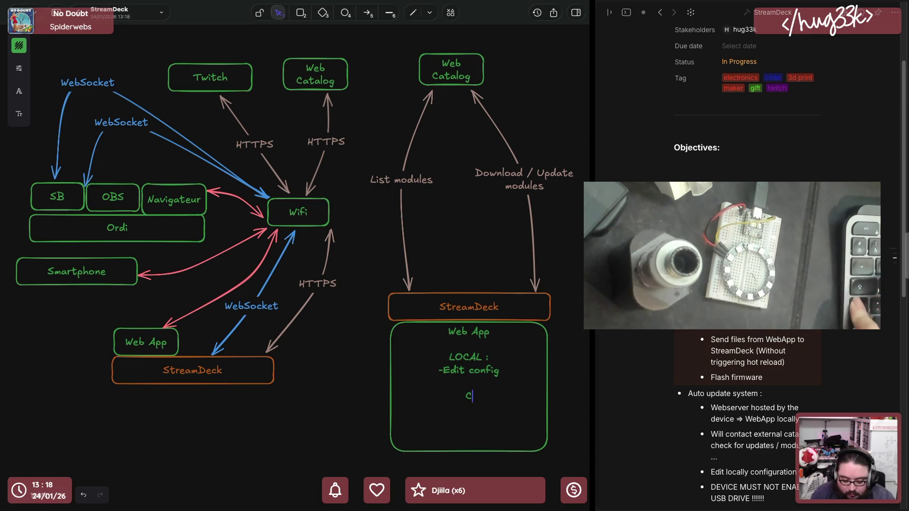
text(ATALOG :)
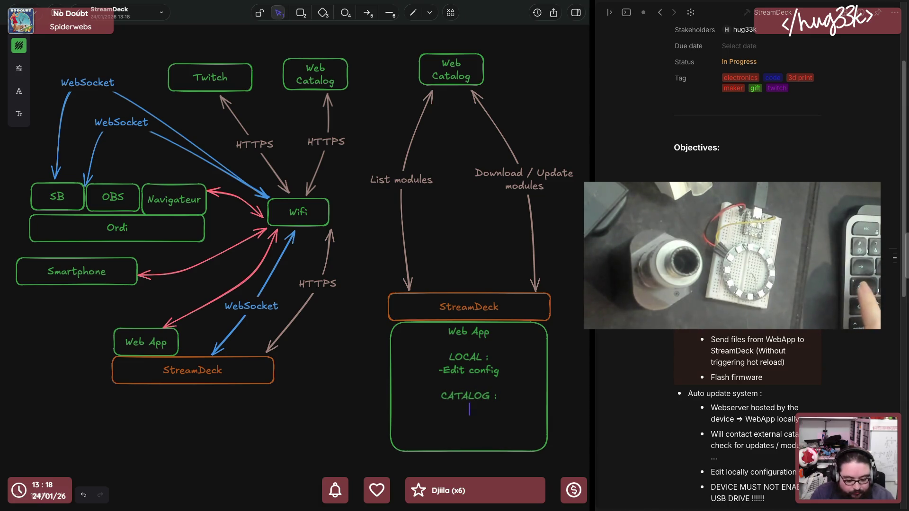
text( - Get modules lists)
key(Return)
text(- Download modules)
key(Return)
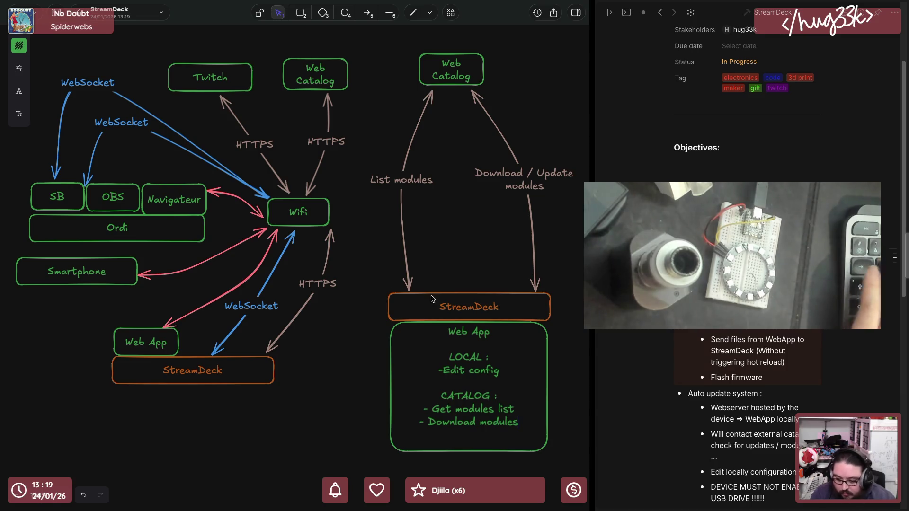
click(333, 421)
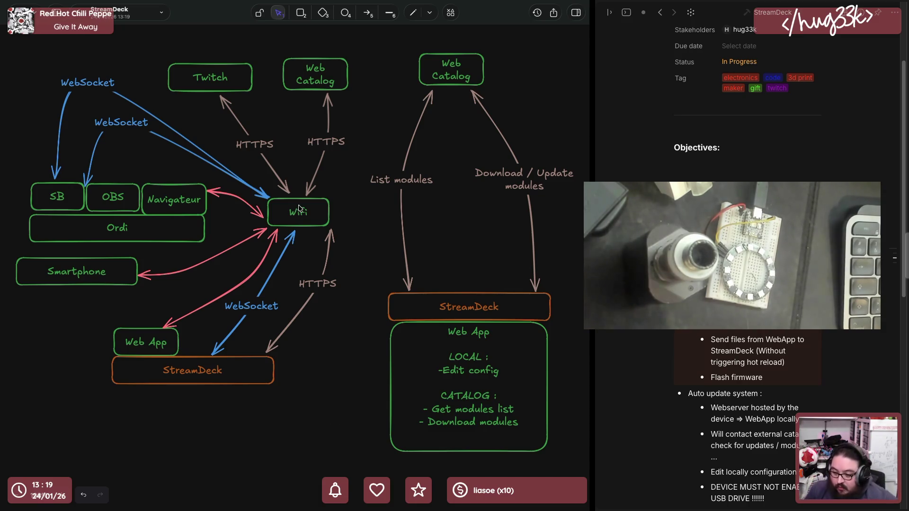
scroll(301, 215, right, 2)
scroll(300, 216, right, 2)
scroll(300, 215, right, 2)
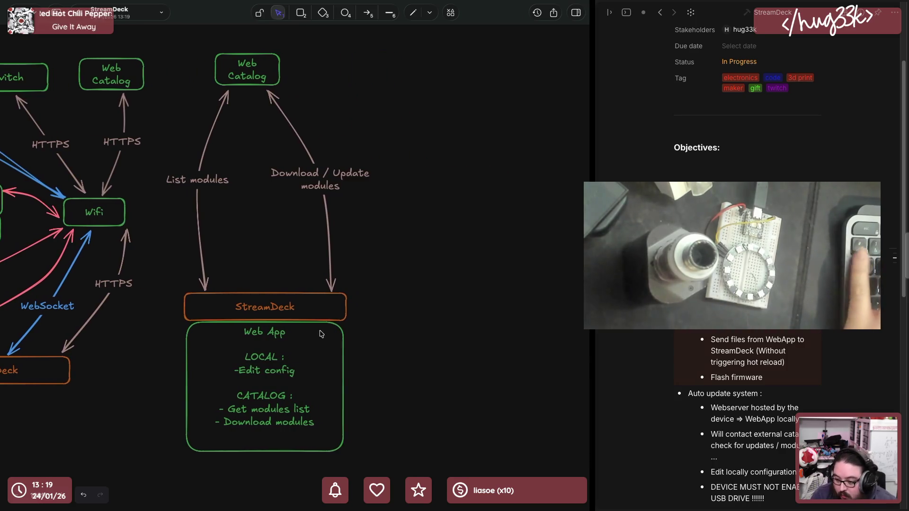
Duplicate the Web App box to the top-right area with a teal outline
mouse_move(284, 383)
mouse_down()
mouse_move(358, 399)
mouse_move(310, 371)
mouse_up()
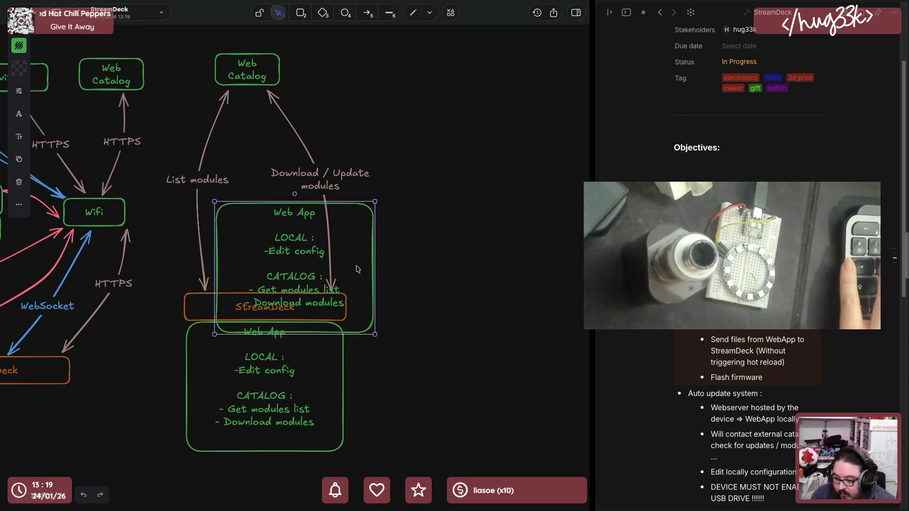
drag(358, 264, 544, 122)
click(19, 46)
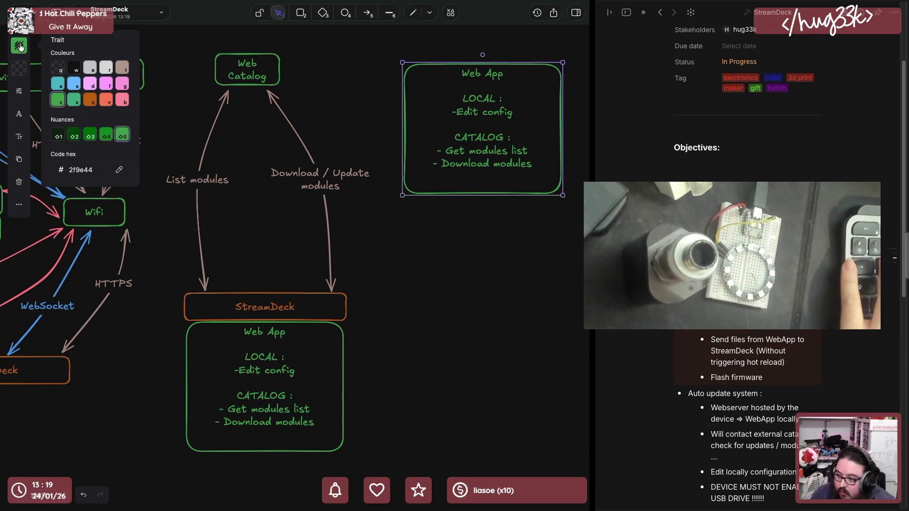
click(63, 89)
click(397, 181)
Replace its text with a Modules title and a /manifest.json line
double_click(447, 109)
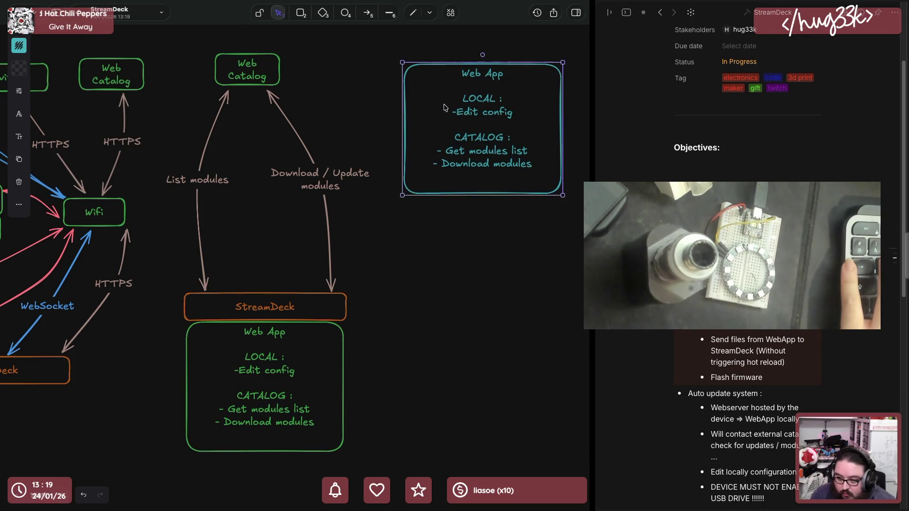
key(ctrl+a)
text(Modules)
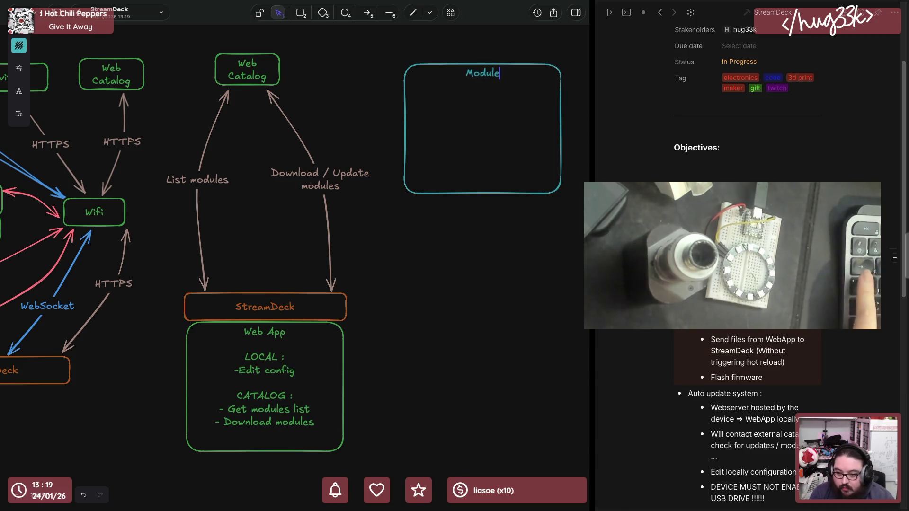
key(Return)
key(Escape)
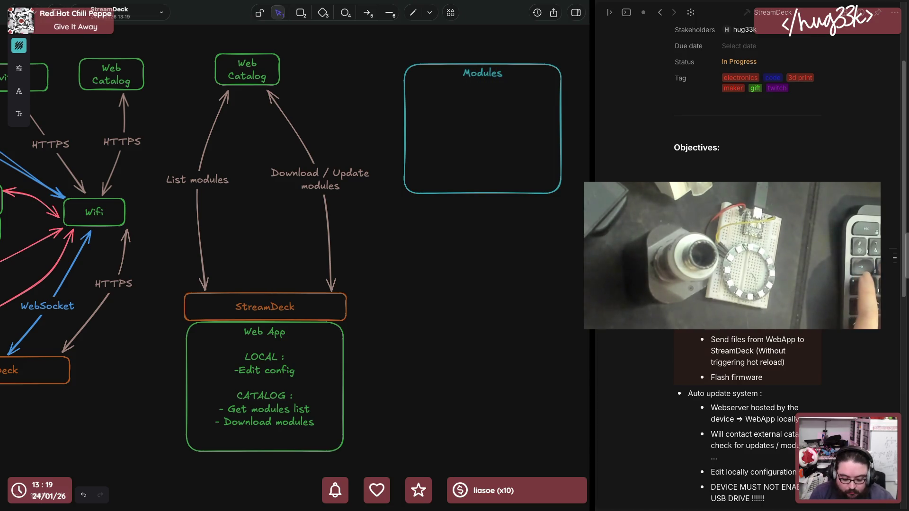
text(manifes)
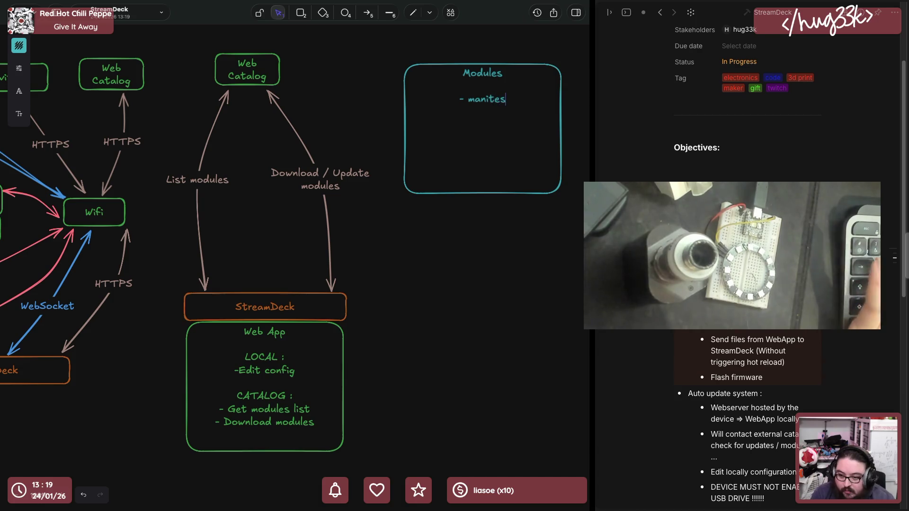
key(BackSpace)
key(BackSpace)
key(BackSpace)
key(BackSpace)
key(BackSpace)
key(BackSpace)
text(manifest.json)
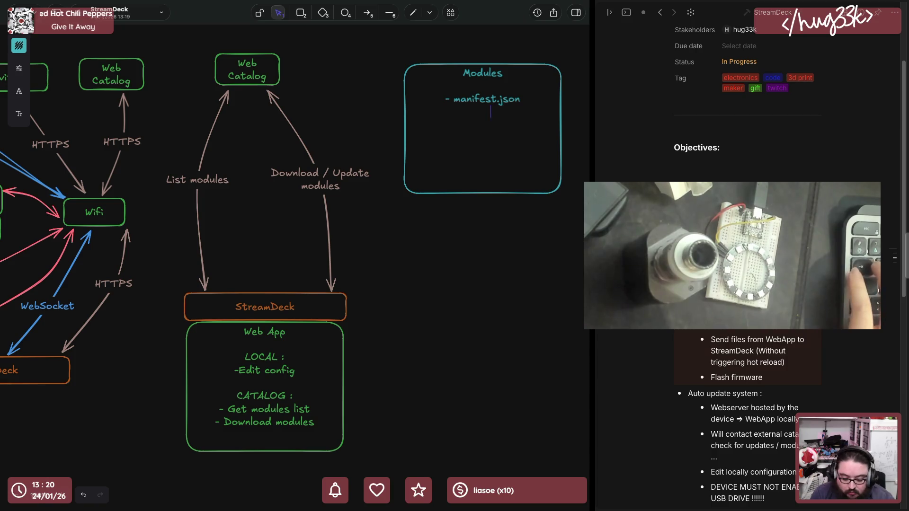
key(Home)
key(Delete)
key(Delete)
key(End)
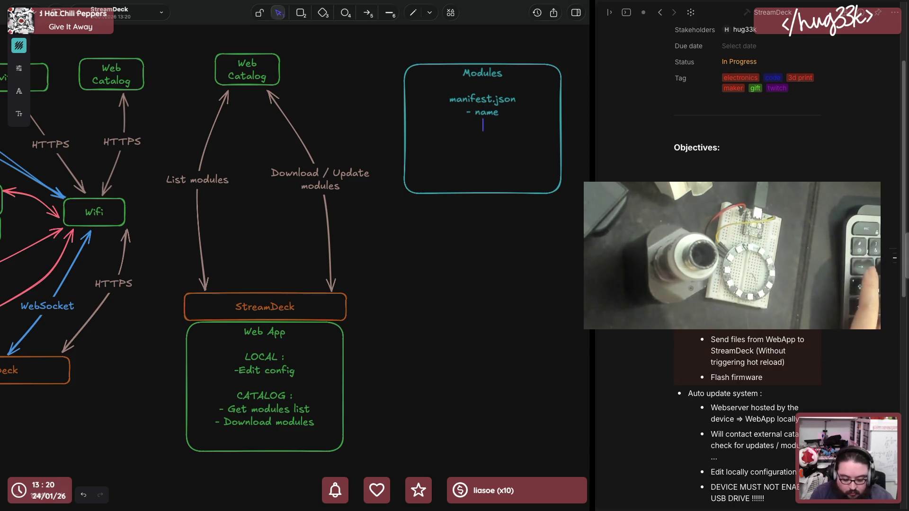
text(-v)
text(version)
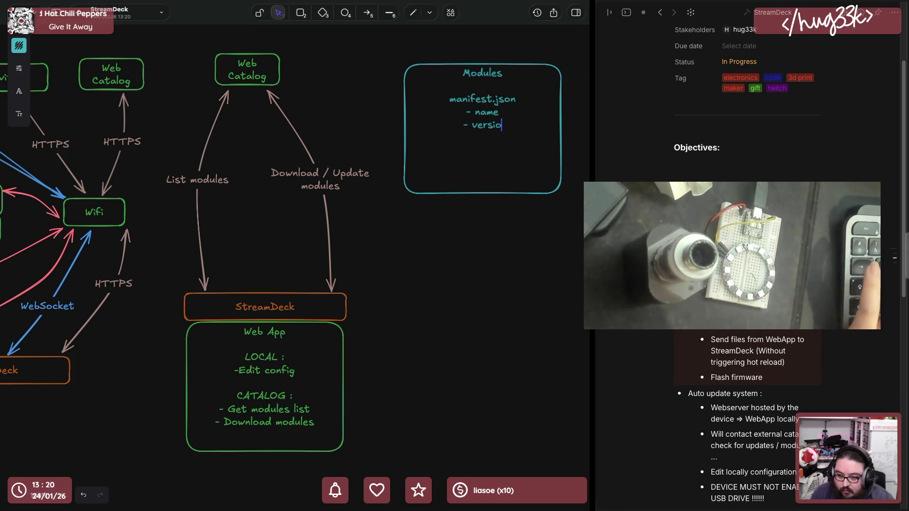
List the manifest fields name, version, author, description and config model
key(Return)
text(- autho)
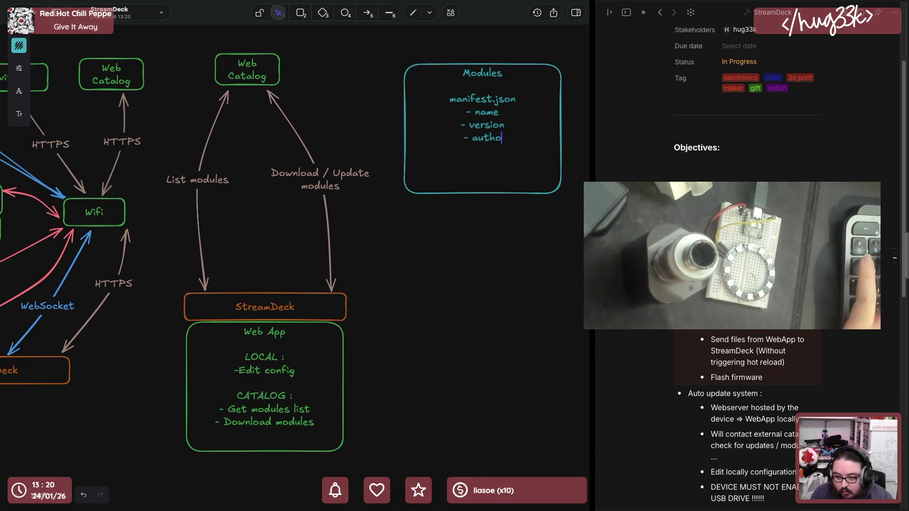
text(r - description)
key(Return)
text(- config)
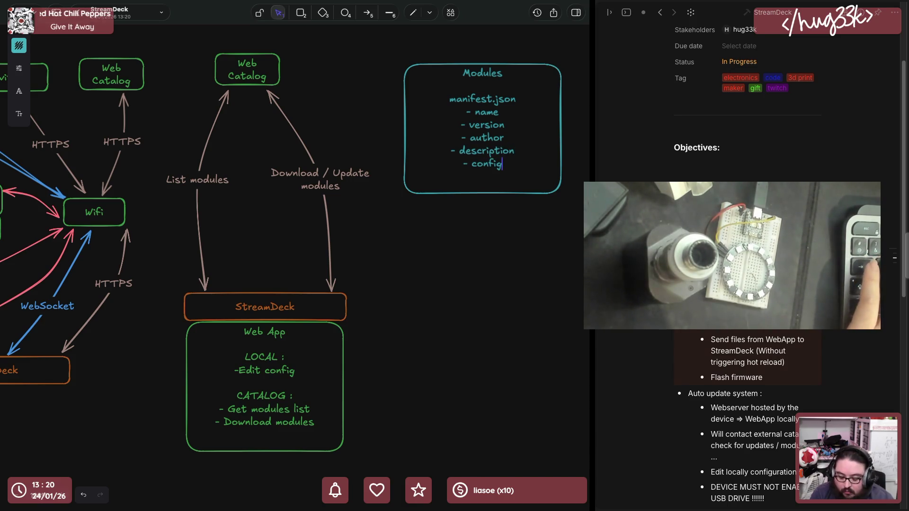
text( model)
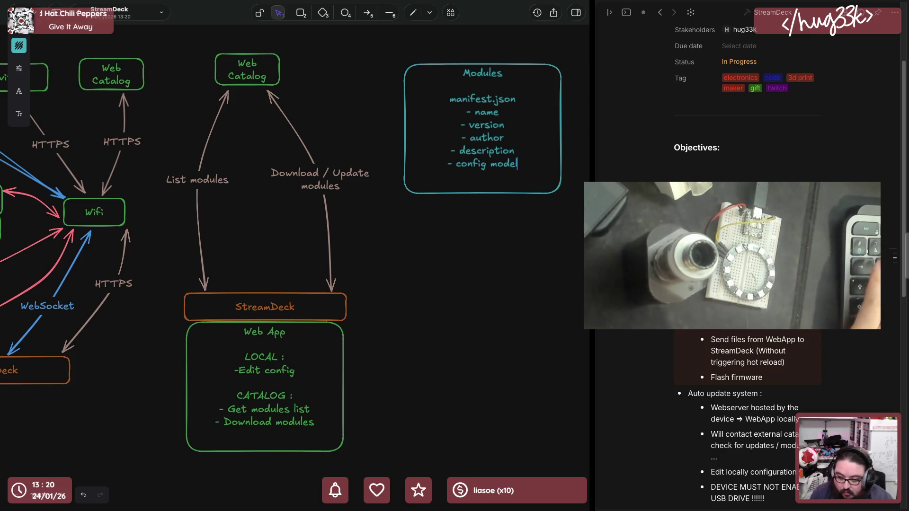
key(Return)
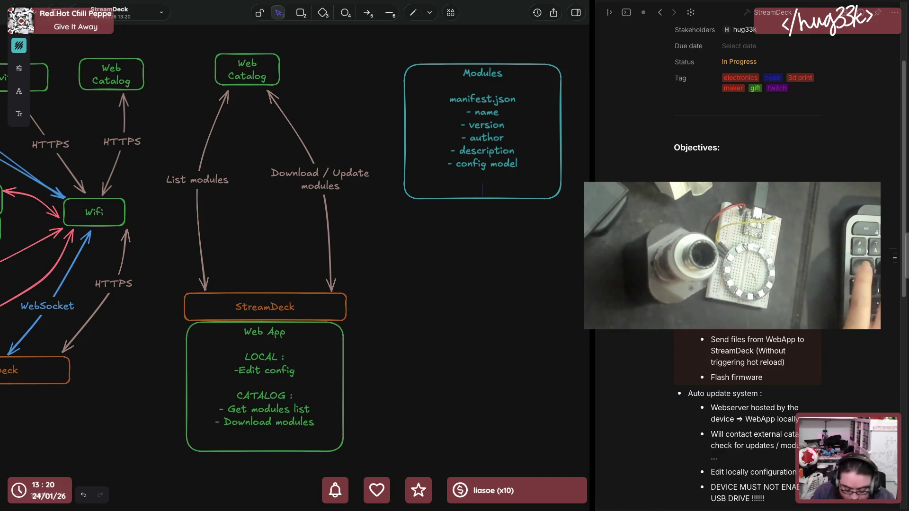
key(Up)
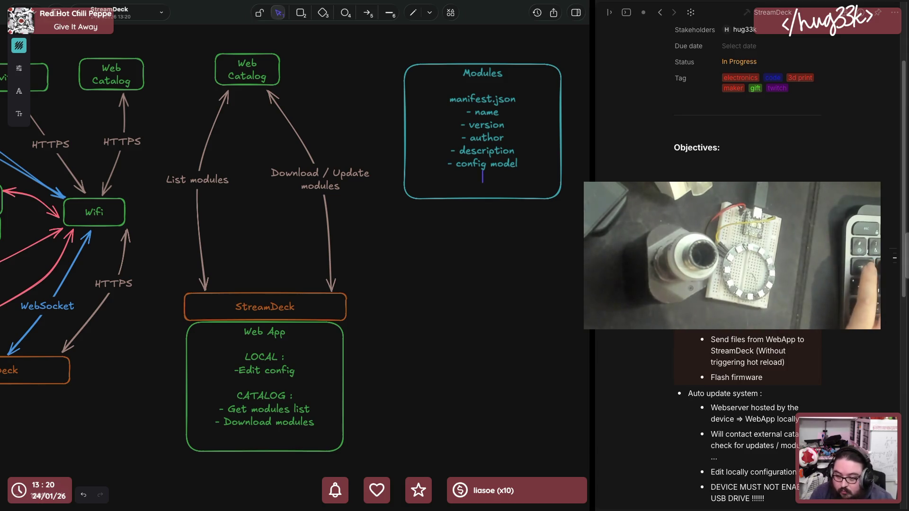
key(Up)
key(Up)
key(Up)
key(Home)
text(/)
key(Down)
key(Down)
key(Down)
key(Down)
key(Down)
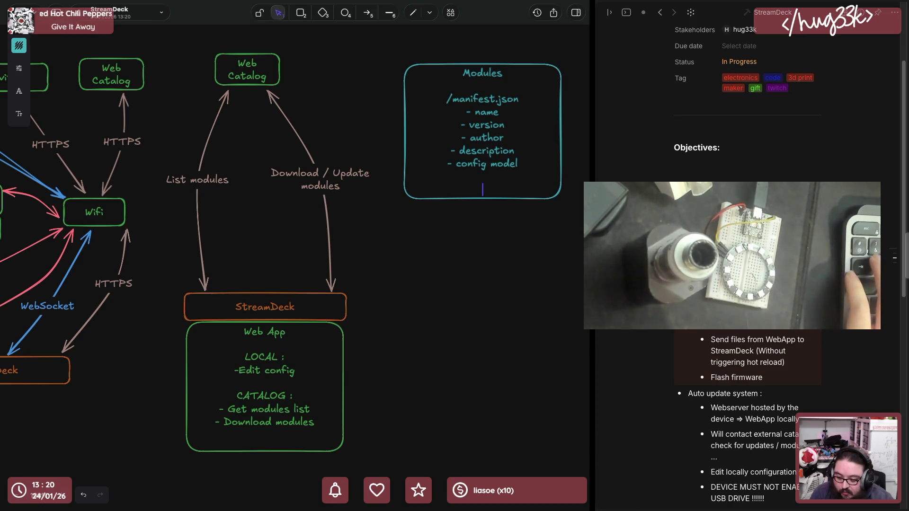
text(/)
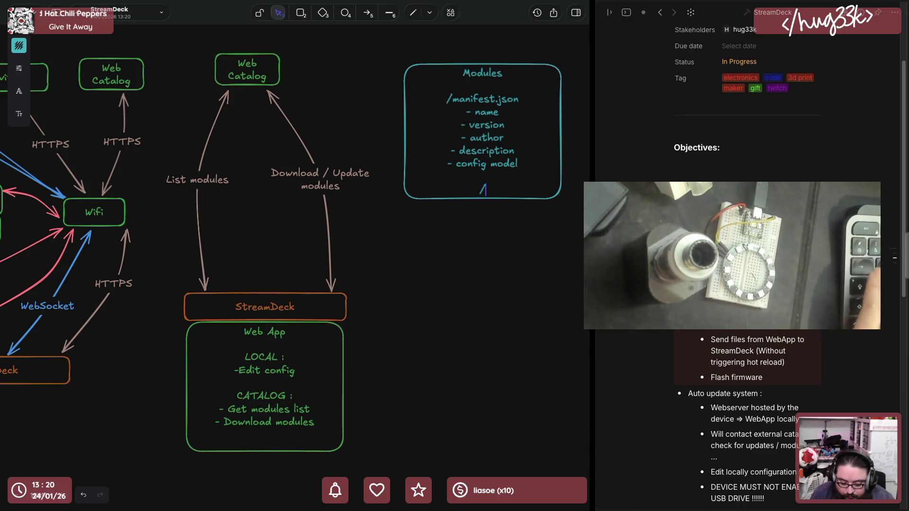
text(module.py)
Add /module.py main code, /icon.bmp icon, and a /... entry for code / imgs / json
key(Return)
text(- )
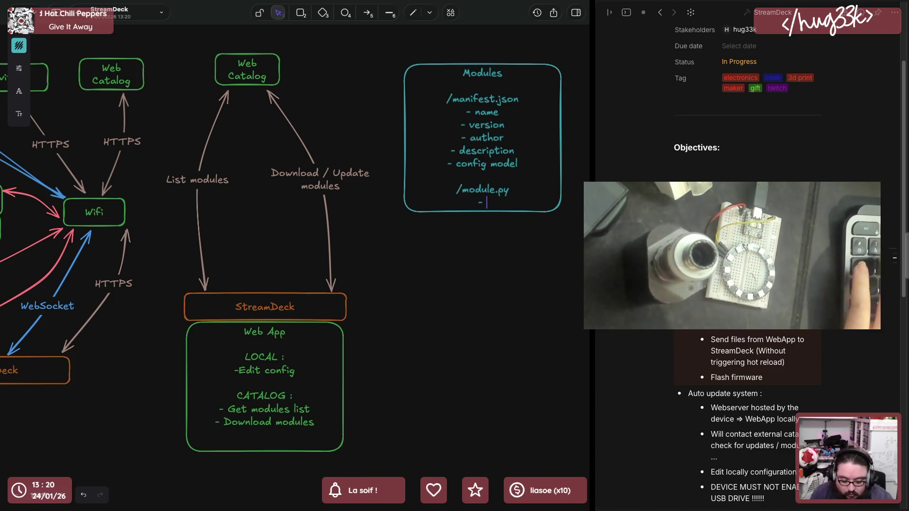
text(main code)
key(Return)
key(Return)
text(/ic)
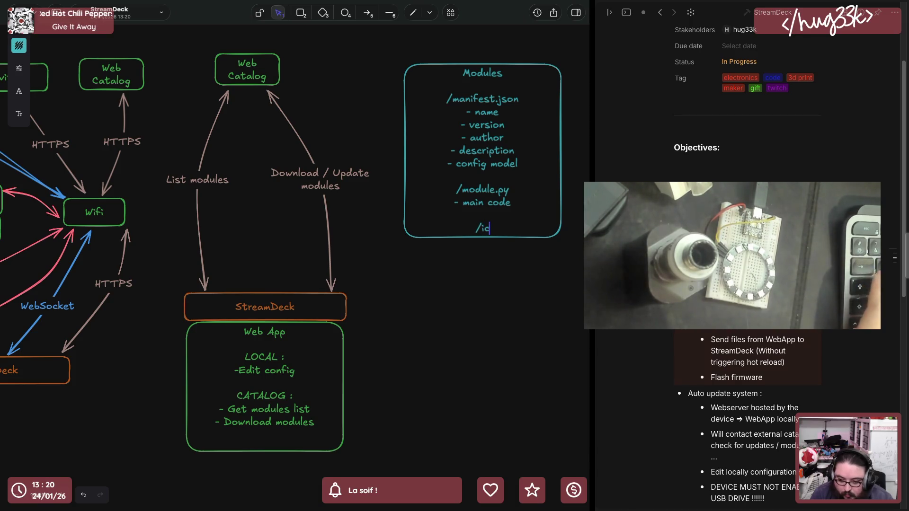
text(on.bmp)
key(Return)
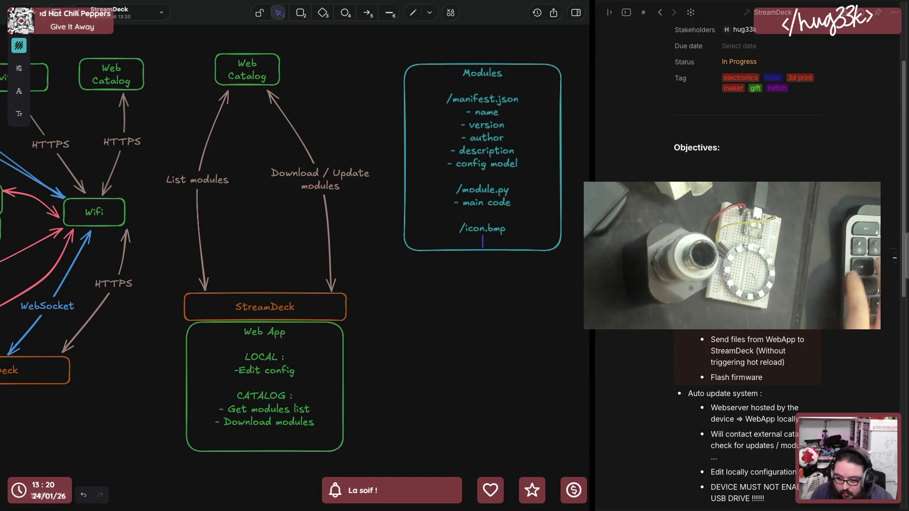
text(- icon)
key(Return)
key(Return)
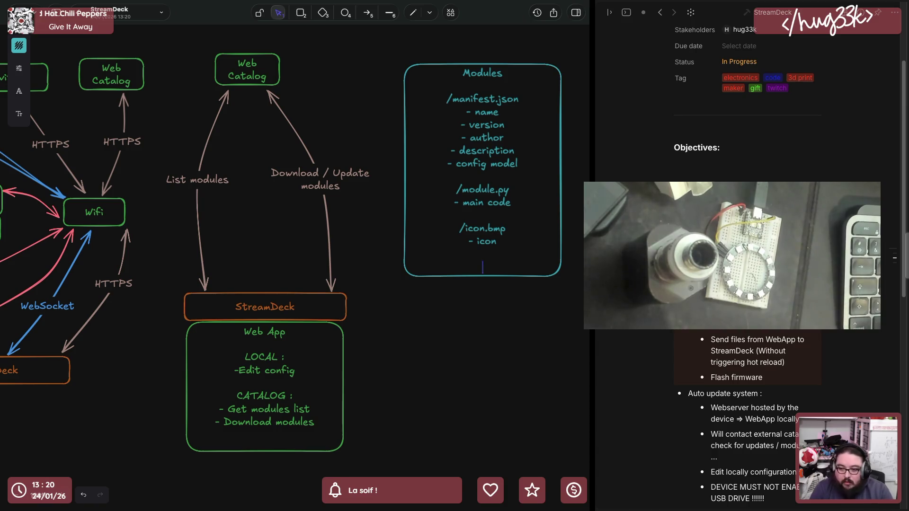
key(Return)
text(- do w)
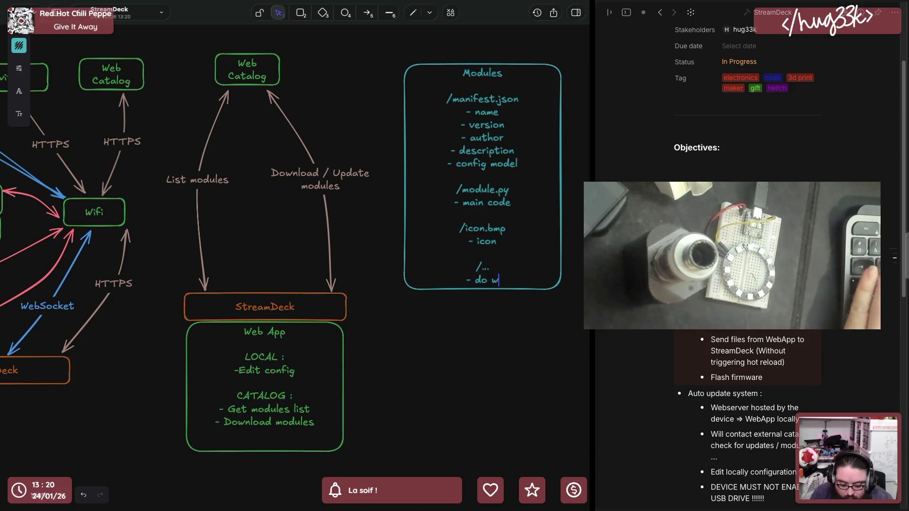
text(hatever you want)
key(Return)
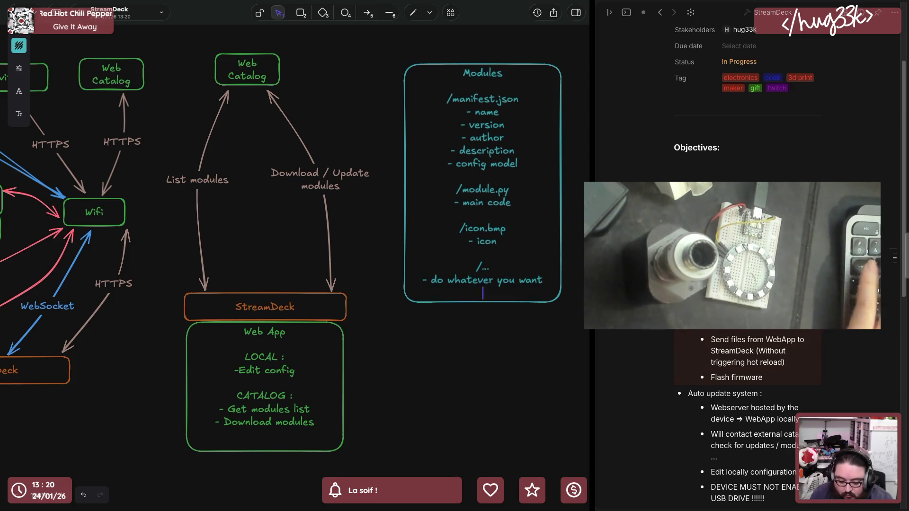
text(- code / imgs / c)
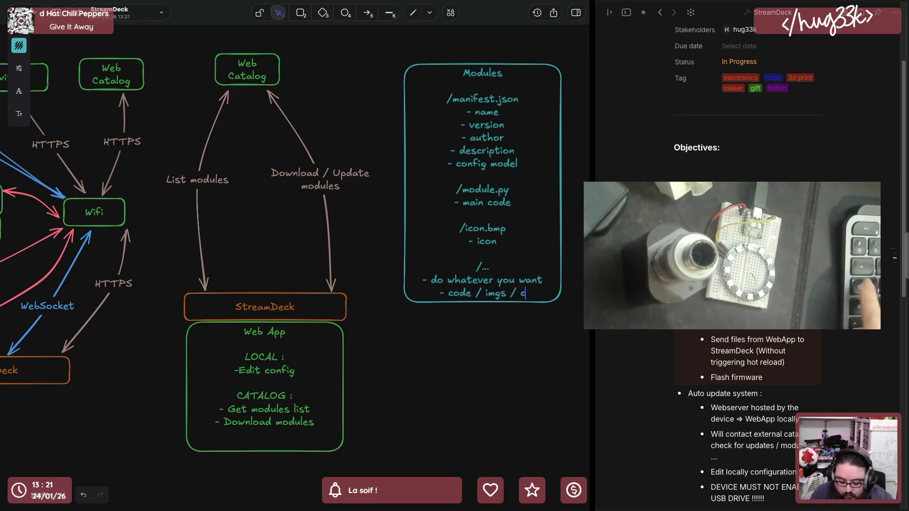
key(BackSpace)
text(json / ...)
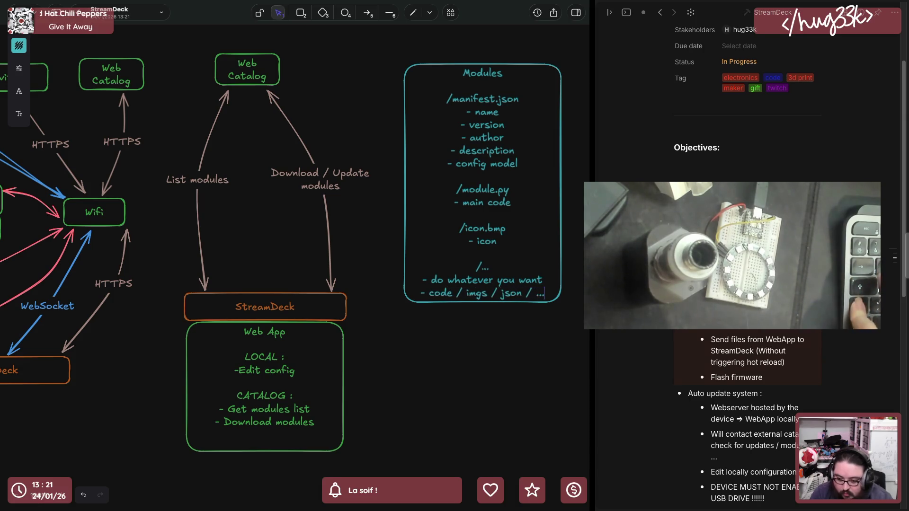
key(Escape)
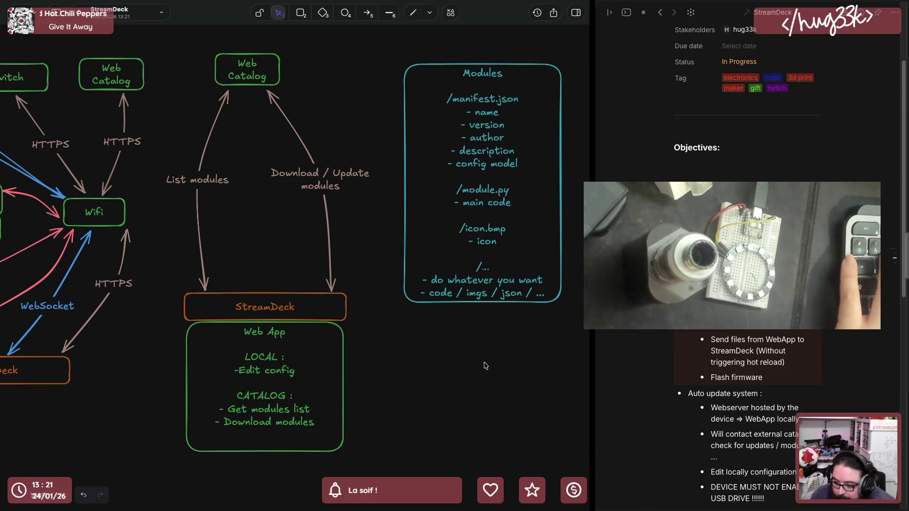
Duplicate the Modules box and place the copy to its right
click(489, 230)
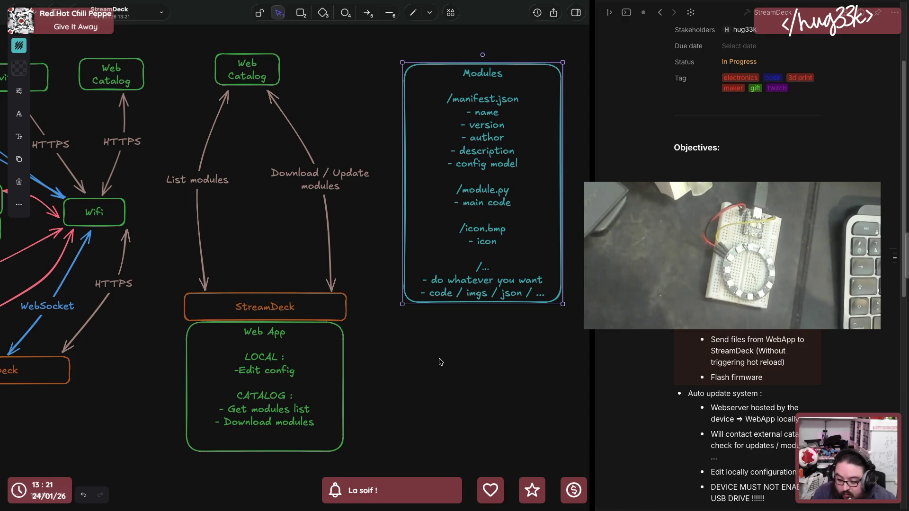
scroll(439, 361, left, 1)
scroll(438, 361, left, 1)
click(439, 362)
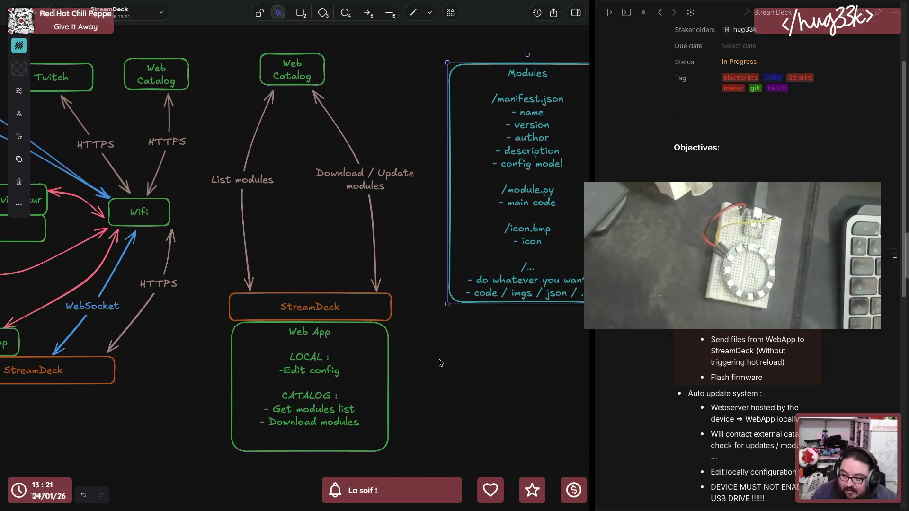
scroll(439, 362, right, 3)
scroll(426, 319, right, 2)
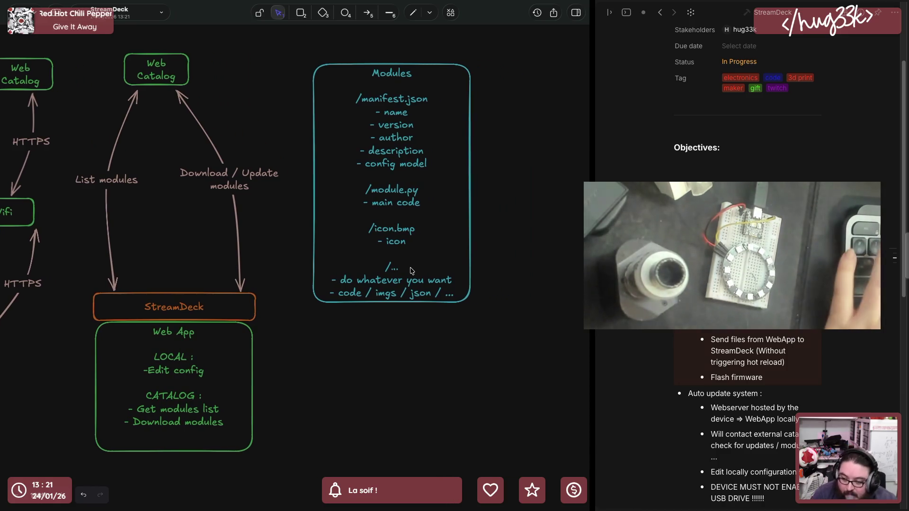
click(410, 269)
scroll(410, 270, right, 3)
scroll(409, 269, right, 1)
scroll(355, 267, right, 2)
key(ctrl+c)
key(ctrl+v)
drag(305, 264, 443, 178)
Retitle the copied box from Modules to Module OBS
double_click(442, 177)
click(442, 80)
double_click(442, 81)
click(467, 81)
key(BackSpace)
text(OBS)
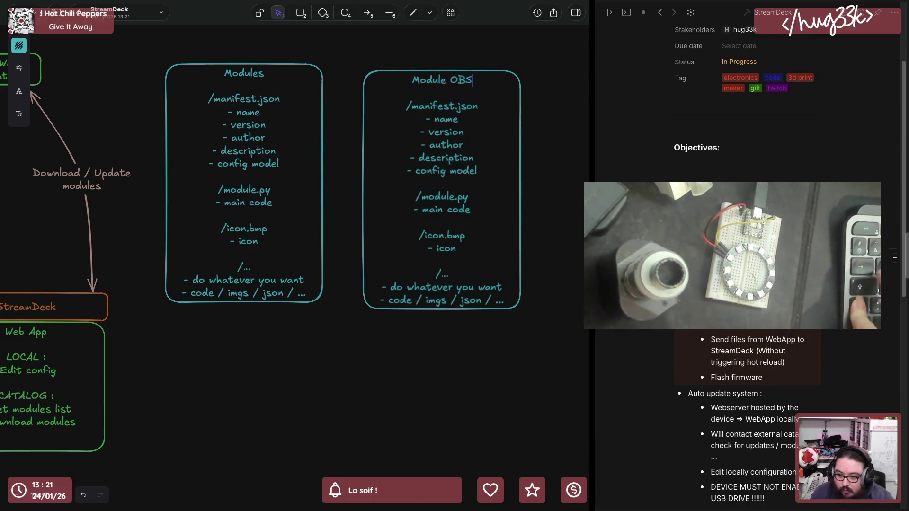
text(OBS)
Fill in name : OBS and version : (in-sync with OBS version), then widen the box
key(Left)
key(Left)
key(Left)
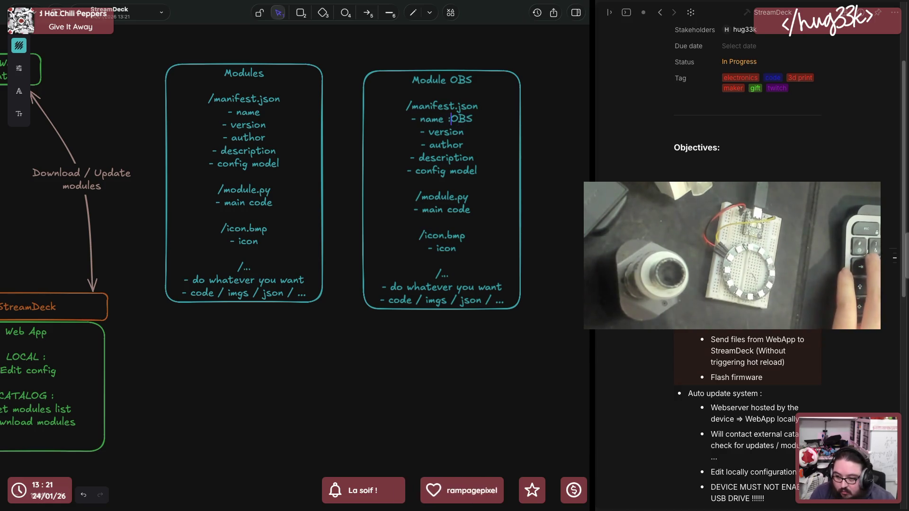
key(Down)
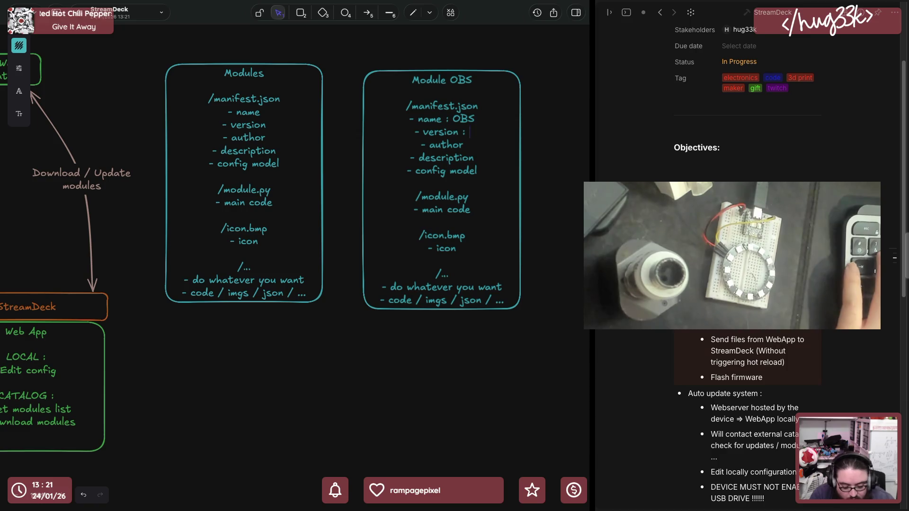
text(0in-sync with OB)
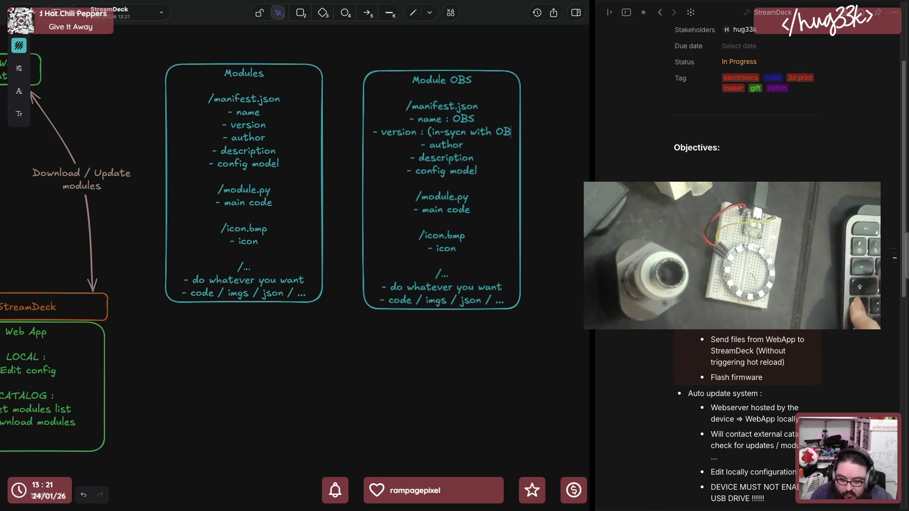
text(S version)
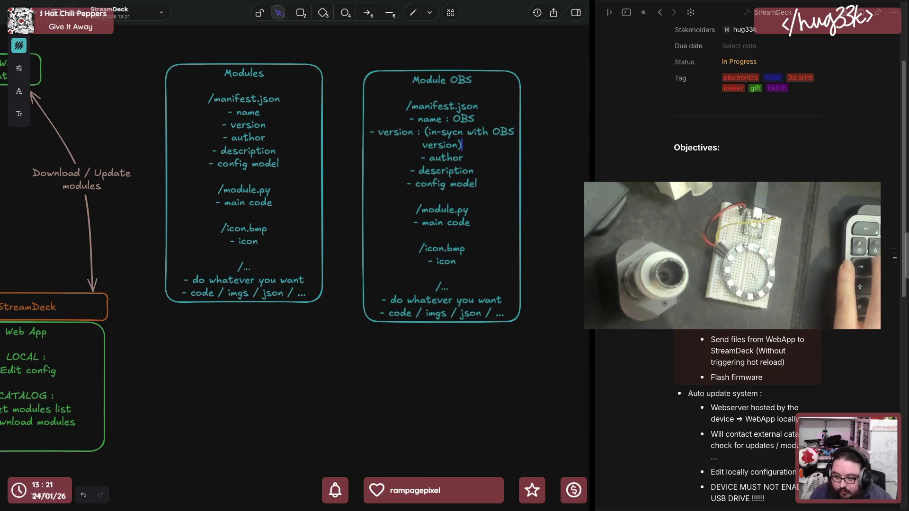
key(Left)
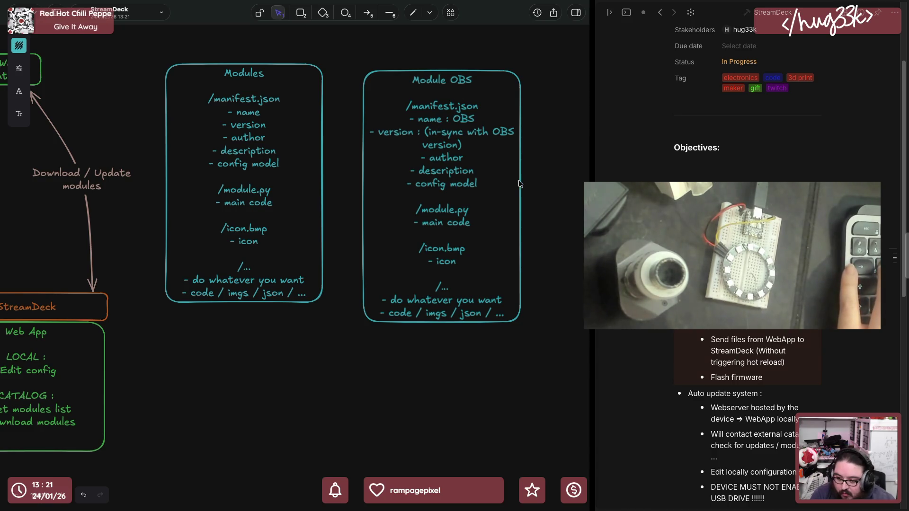
key(Escape)
drag(523, 188, 561, 194)
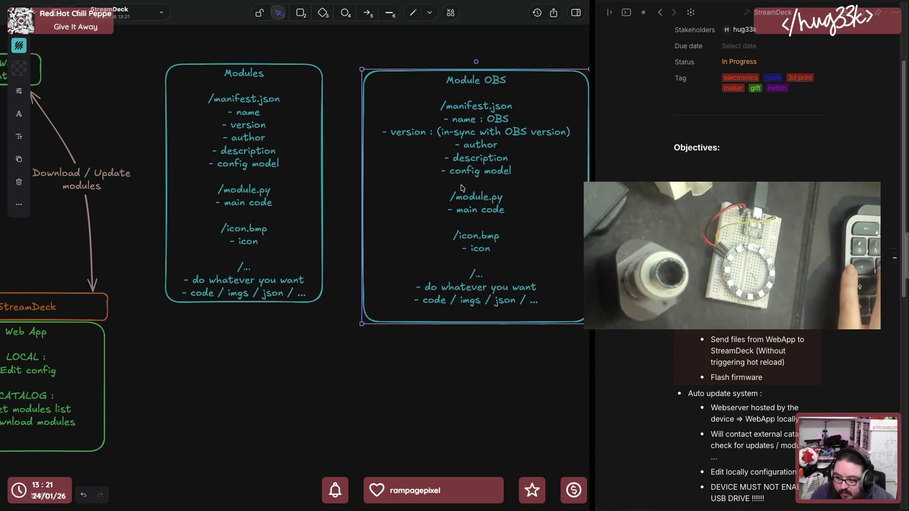
Add author, description and a config model with obs_ip to Module OBS, fixing quotes and the osb typo
drag(505, 151, 491, 137)
double_click(490, 138)
click(492, 131)
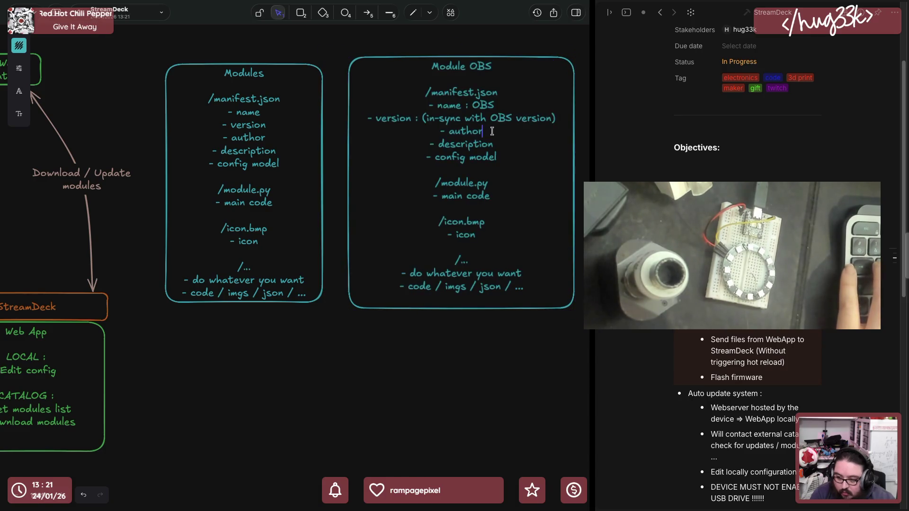
text( : oui.)
key(Down)
text(: Module pour OBS)
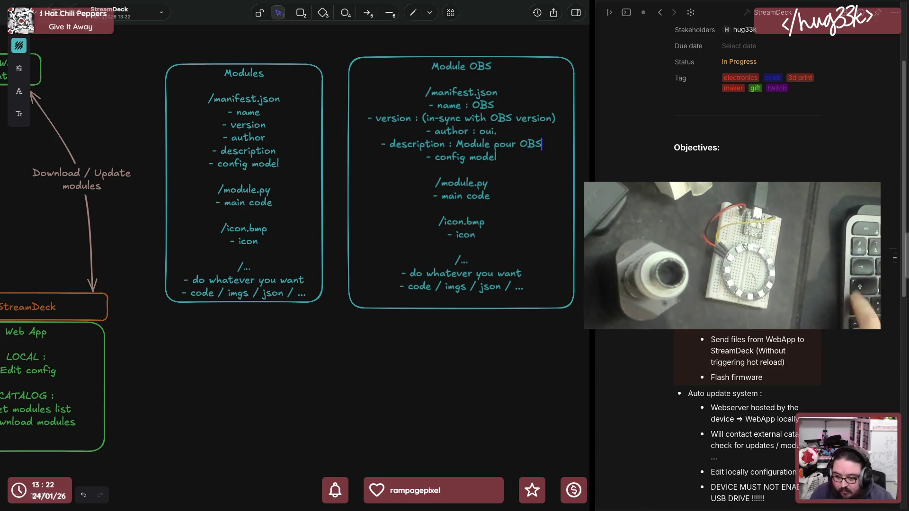
text( - config model : { «)
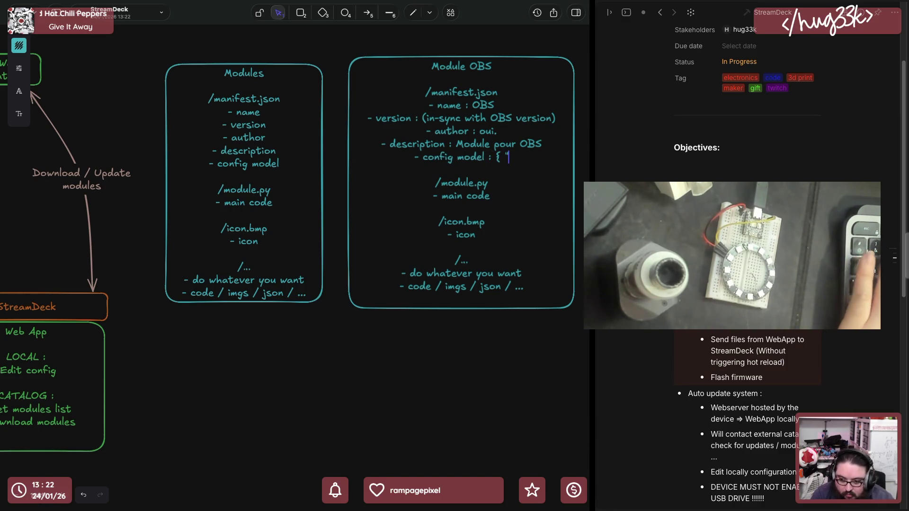
text( obs_ip")
key(ctrl+Left)
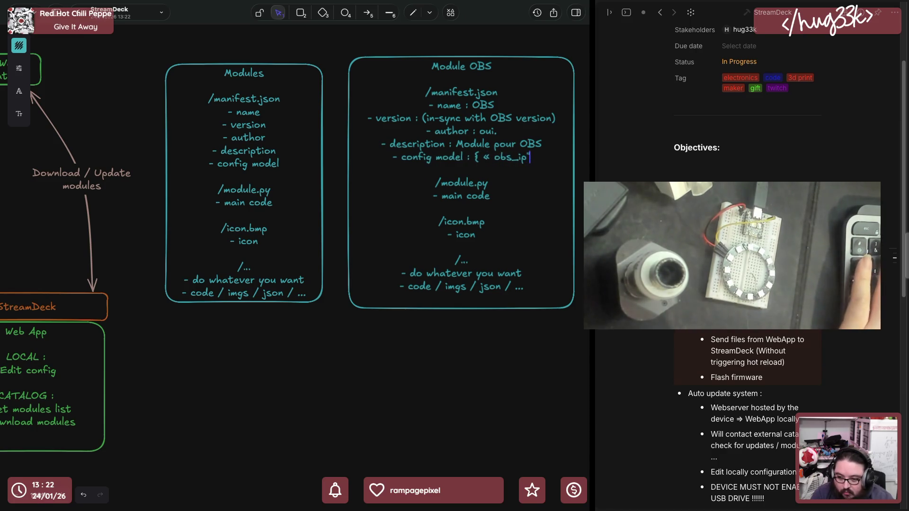
key(ctrl+Left)
key(ctrl+Left)
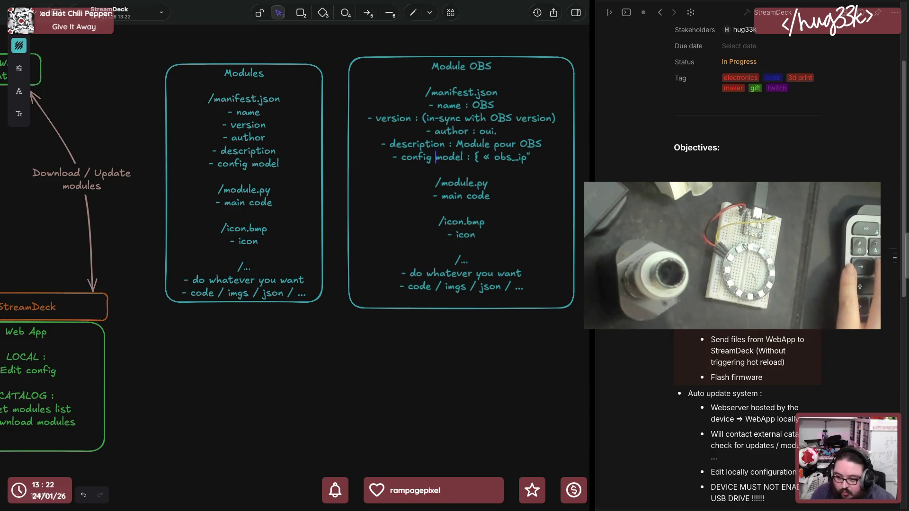
key(BackSpace)
key(BackSpace)
text(")
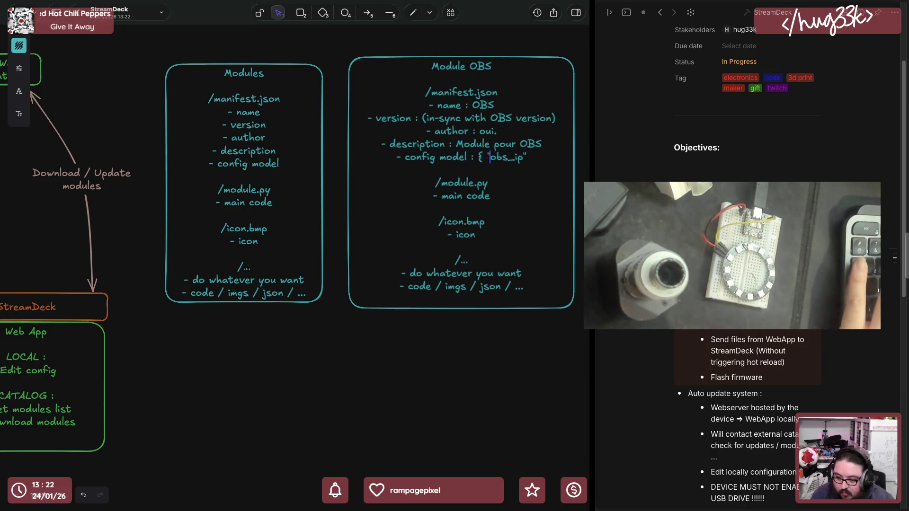
key(Down)
key(Down)
text(")
key(BackSpace)
key(Left)
key(Left)
key(Left)
key(BackSpace)
key(BackSpace)
text(: ... , )
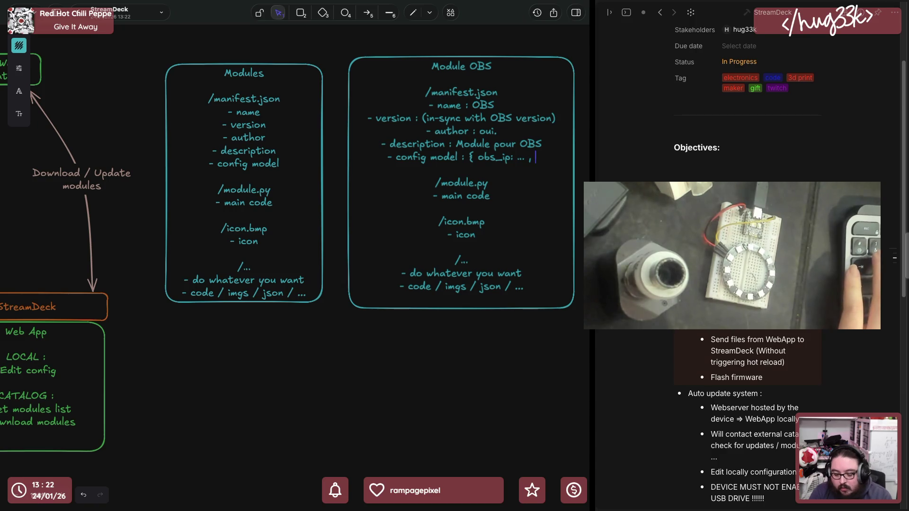
text(obs_port : ..)
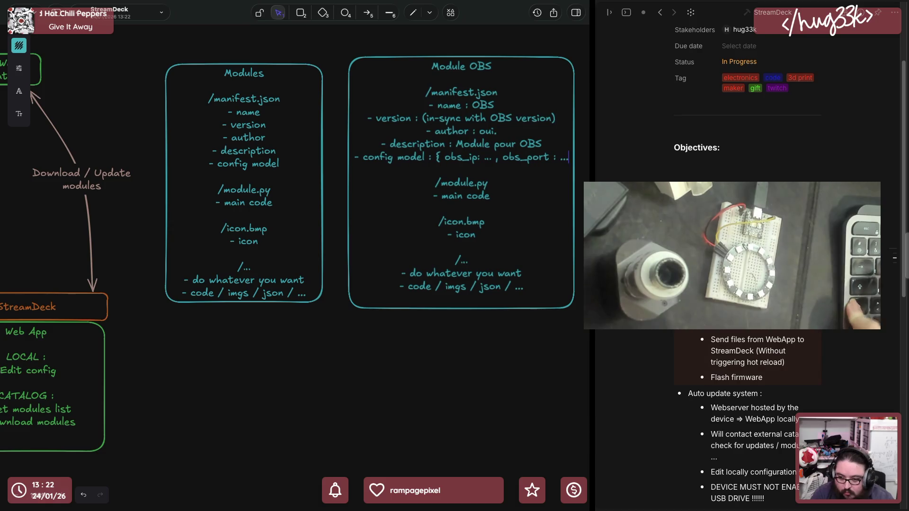
text(.)
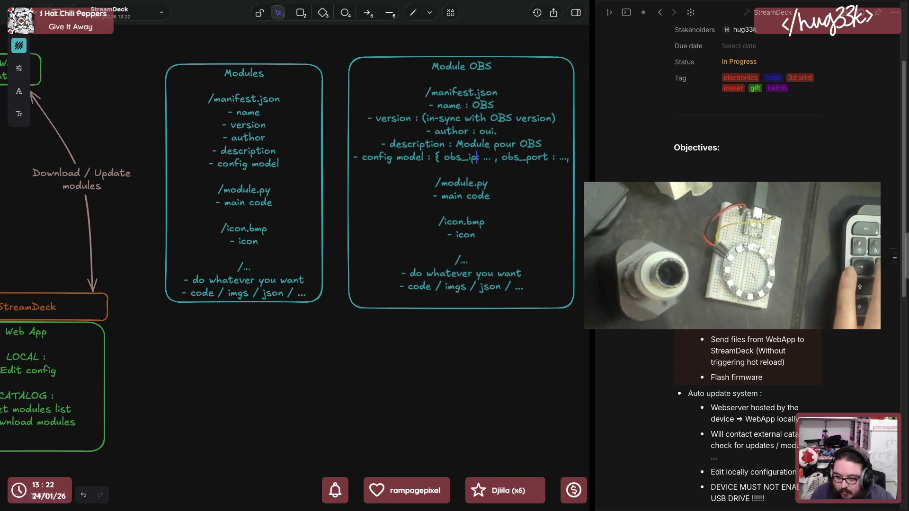
Tidy spacing around obs_port, put the config braces on their own line and add a line under main code
click(502, 157)
key(BackSpace)
key(ctrl+Right)
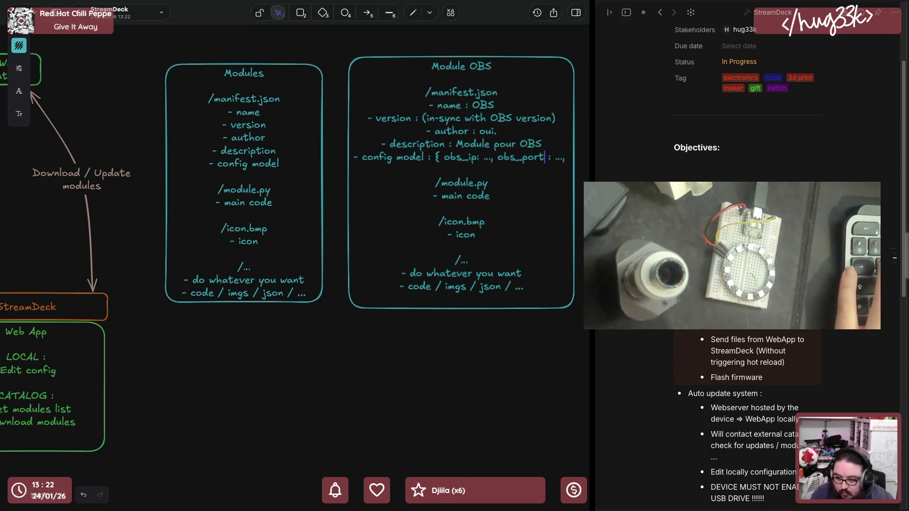
key(BackSpace)
key(Right)
key(Right)
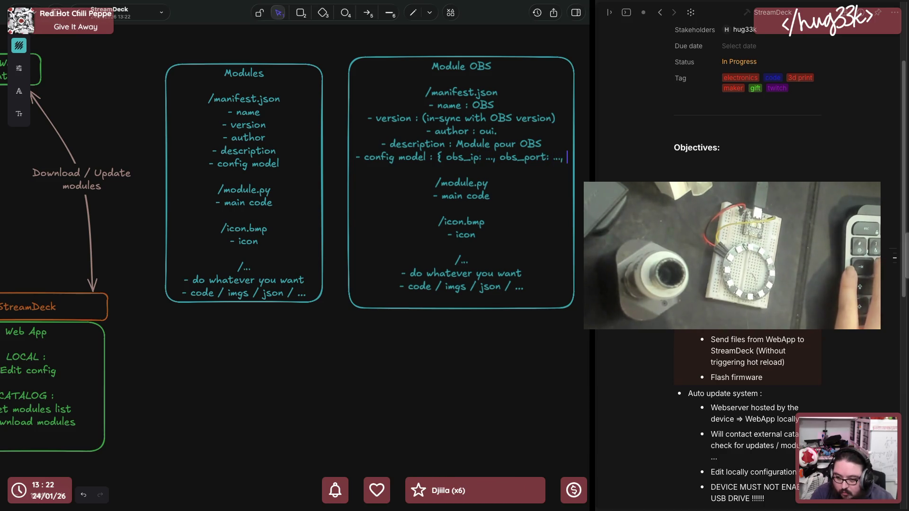
text(... })
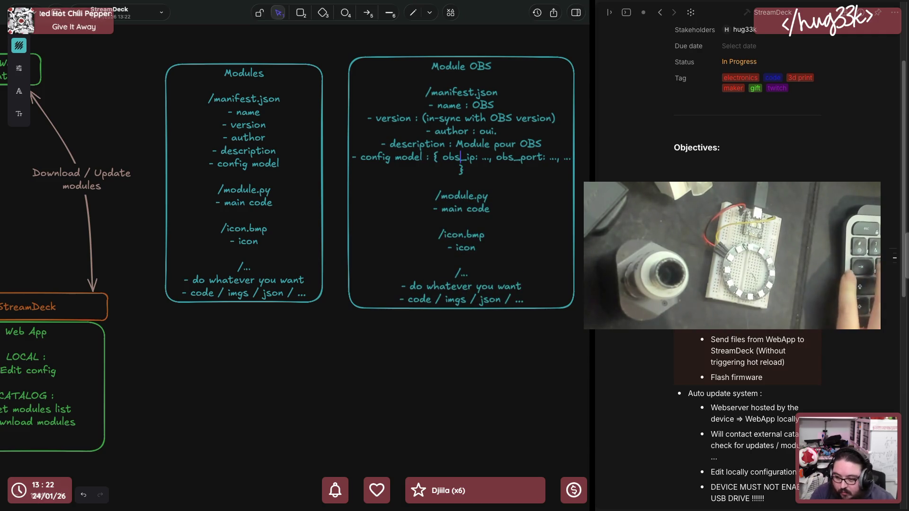
key(Return)
key(Down)
key(Down)
key(Down)
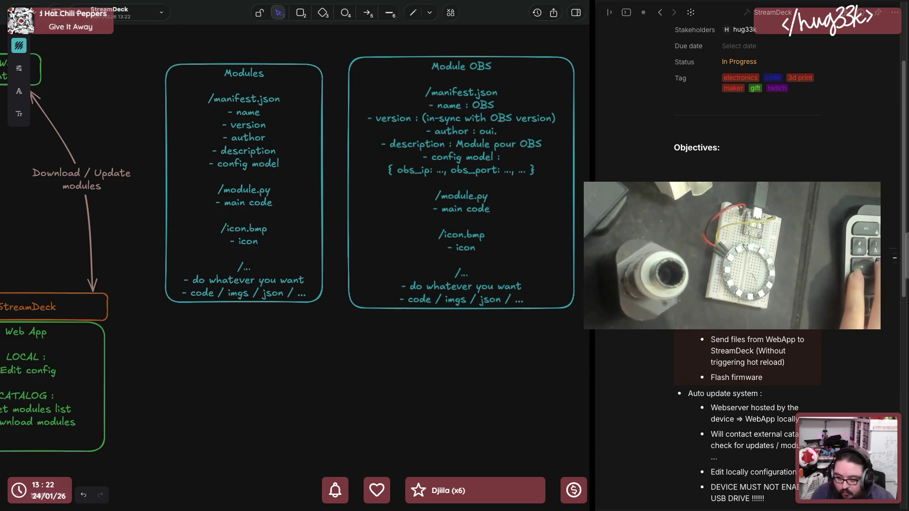
key(Return)
text((connect_to_ob)
key(BackSpace)
key(BackSpace)
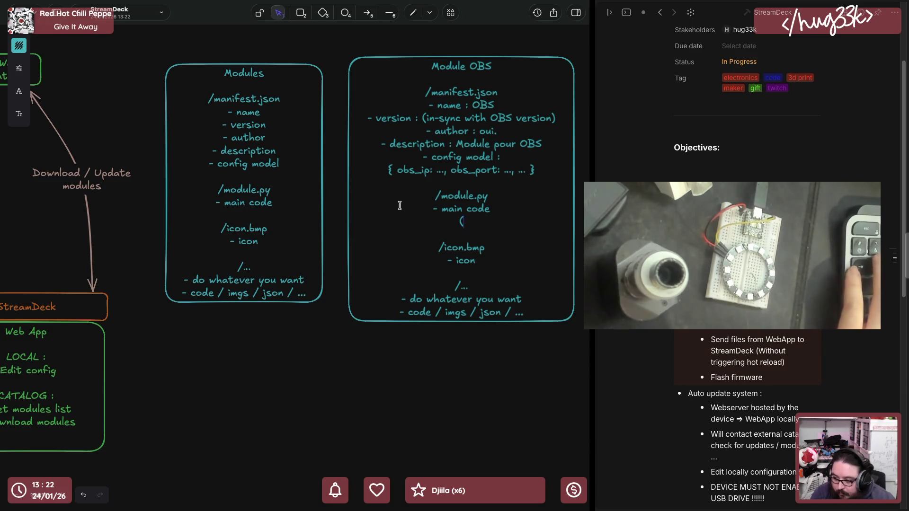
Note '(based on Module class)' under main code in the Modules box, removing the stray parenthesis
click(270, 206)
double_click(270, 205)
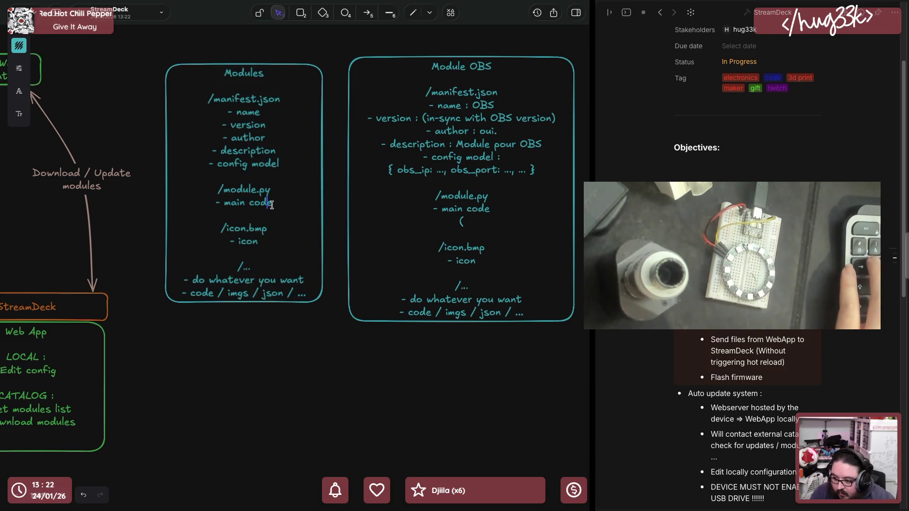
key(Return)
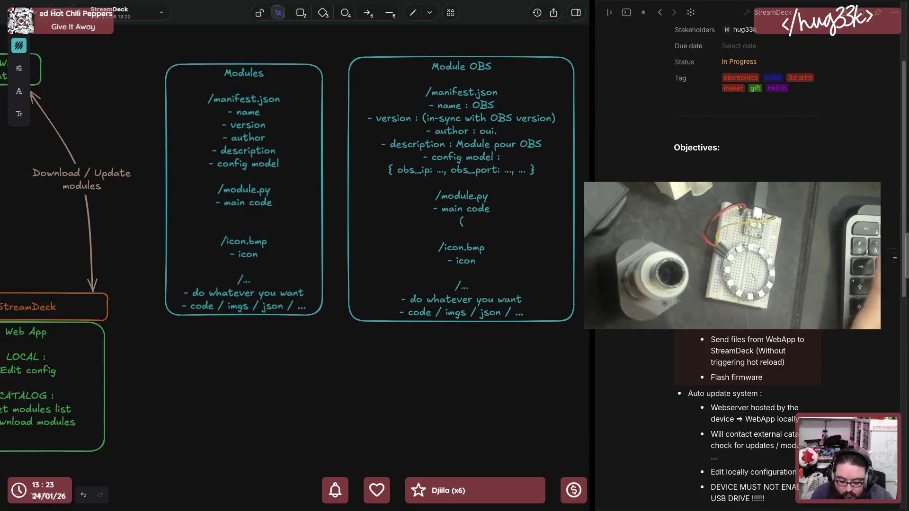
text((based on Module class))
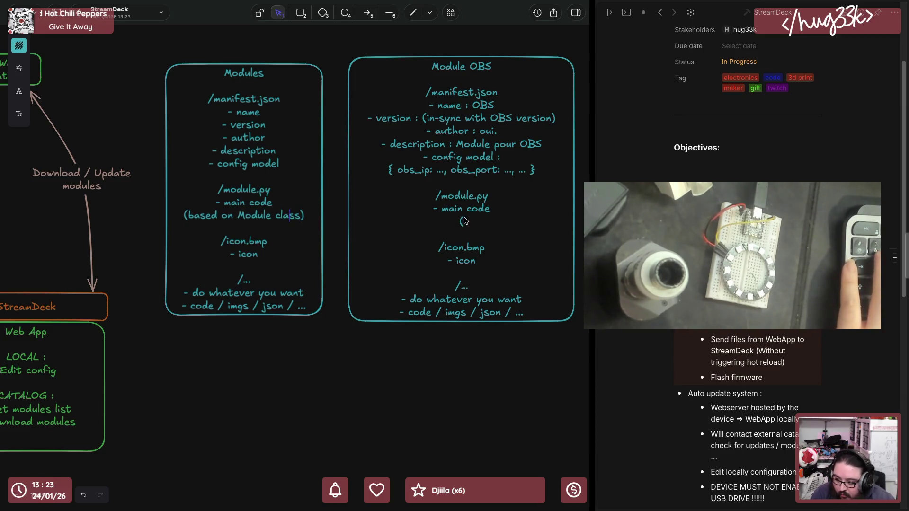
key(BackSpace)
key(Delete)
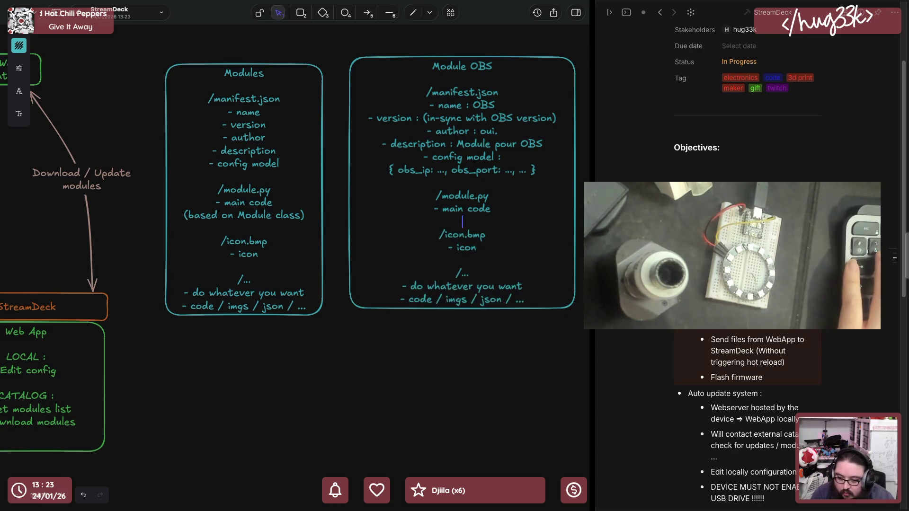
key(Right)
click(438, 332)
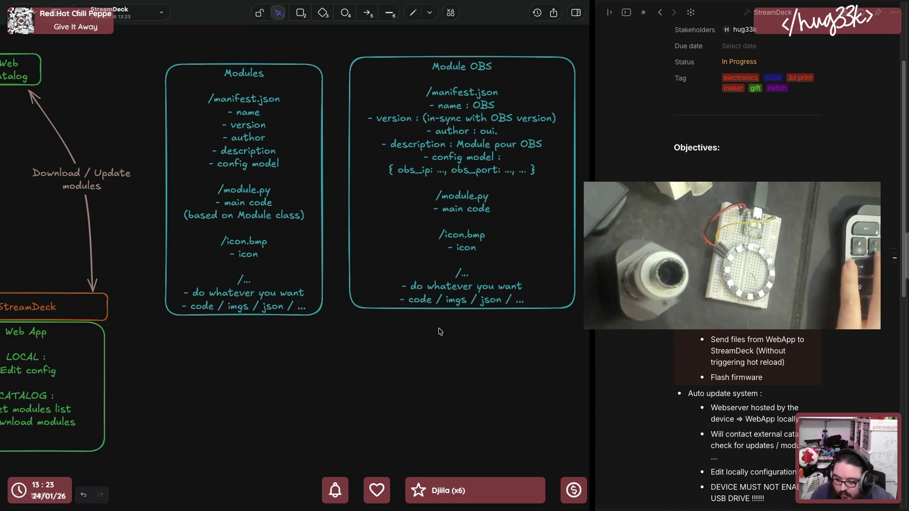
Duplicate the Modules box below the original
click(468, 246)
click(244, 143)
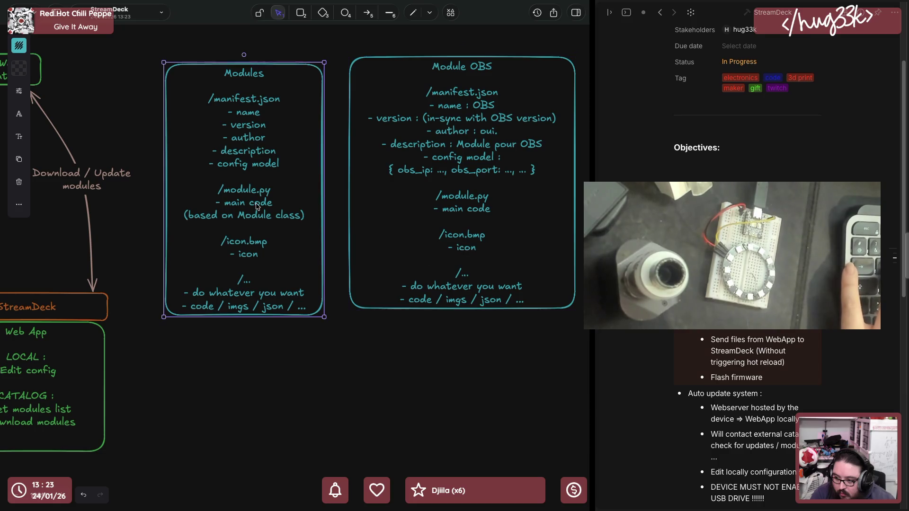
scroll(244, 142, down, 1)
mouse_move(213, 28)
mouse_down()
mouse_move(288, 337)
mouse_move(215, 287)
mouse_up()
double_click(251, 271)
Retitle the copy Module class and replace its body with class Module:
click(259, 271)
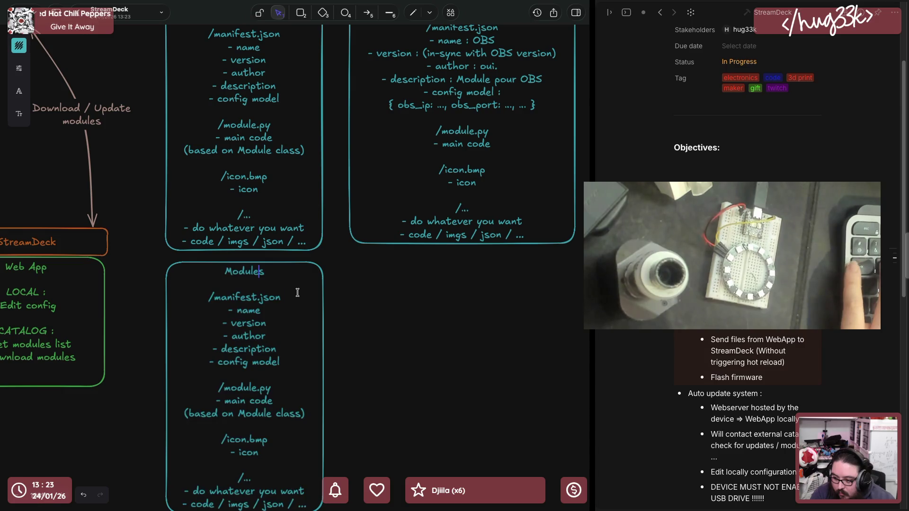
text(C)
key(BackSpace)
key(Delete)
text(class)
scroll(212, 325, down, 2)
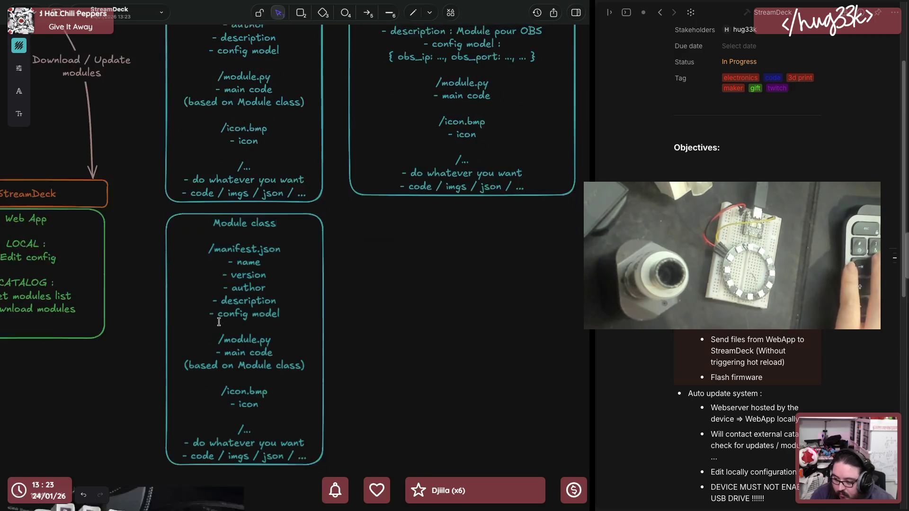
drag(209, 254, 320, 461)
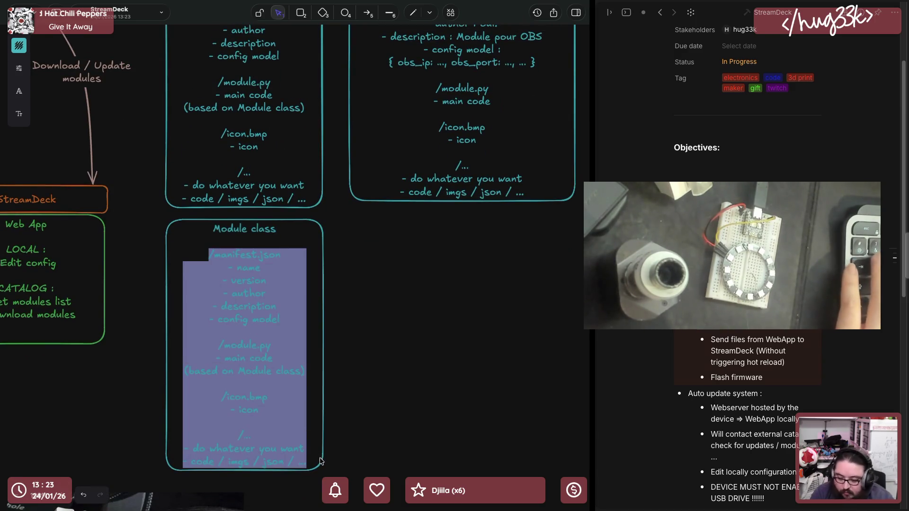
key(BackSpace)
text(class Module:)
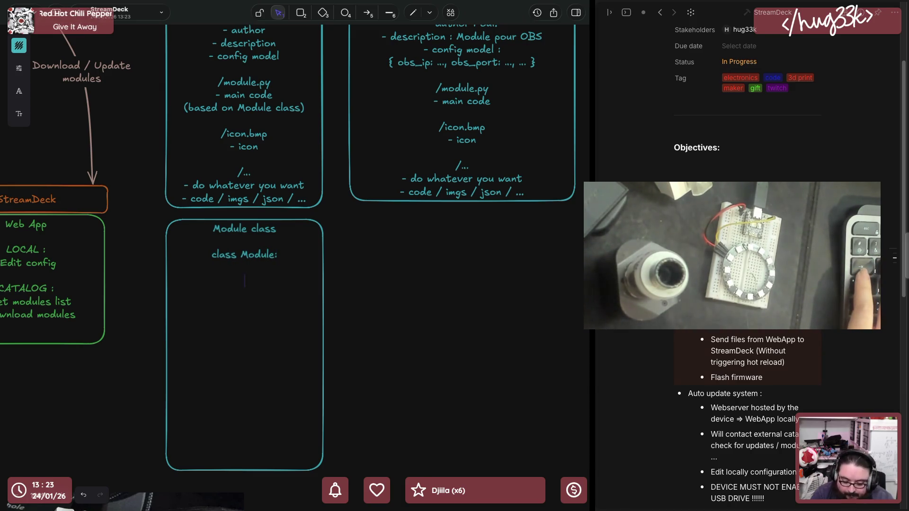
Replace class Module: with PROPS: and METHODS: headings, listing tick() under METHODS
key(BackSpace)
key(ctrl+a)
key(BackSpace)
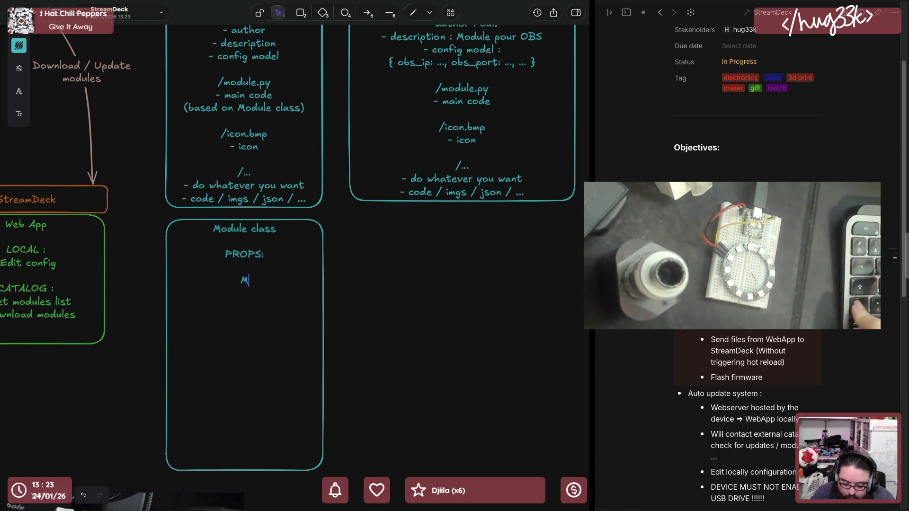
text(ETHODS:)
key(Return)
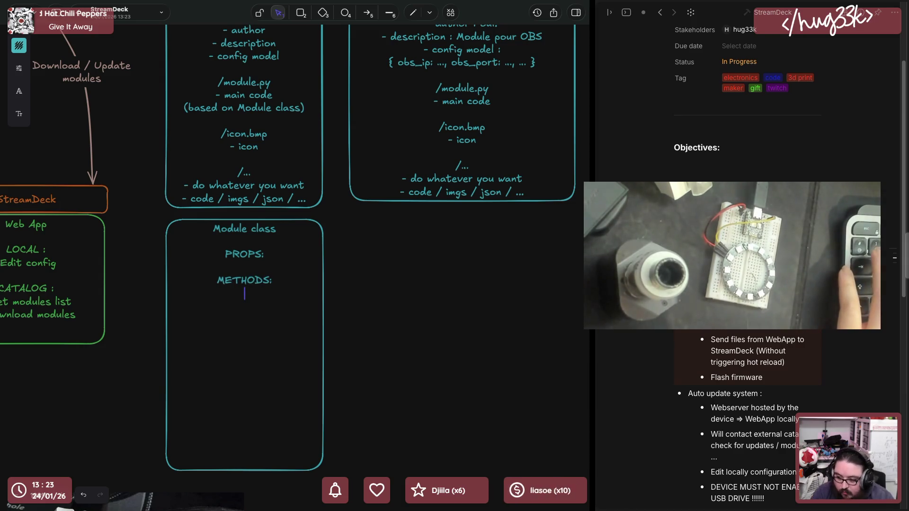
text(tick())
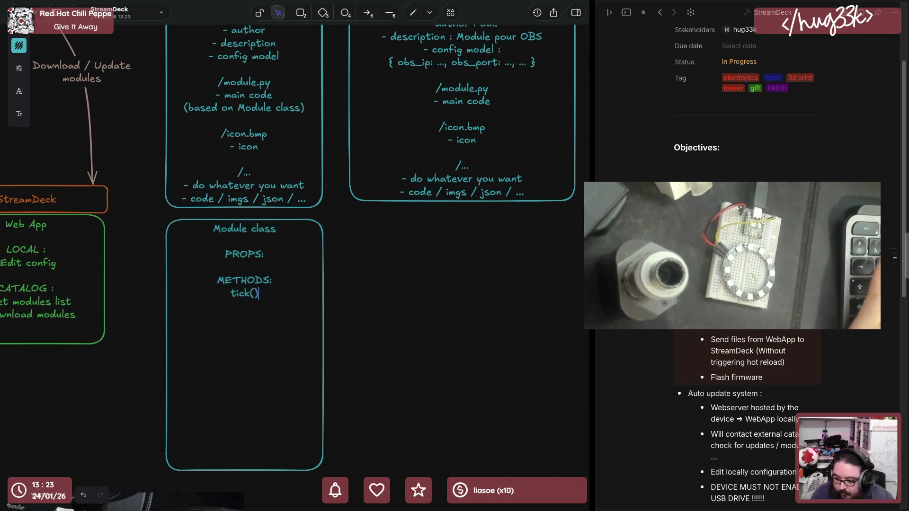
key(Return)
text(e)
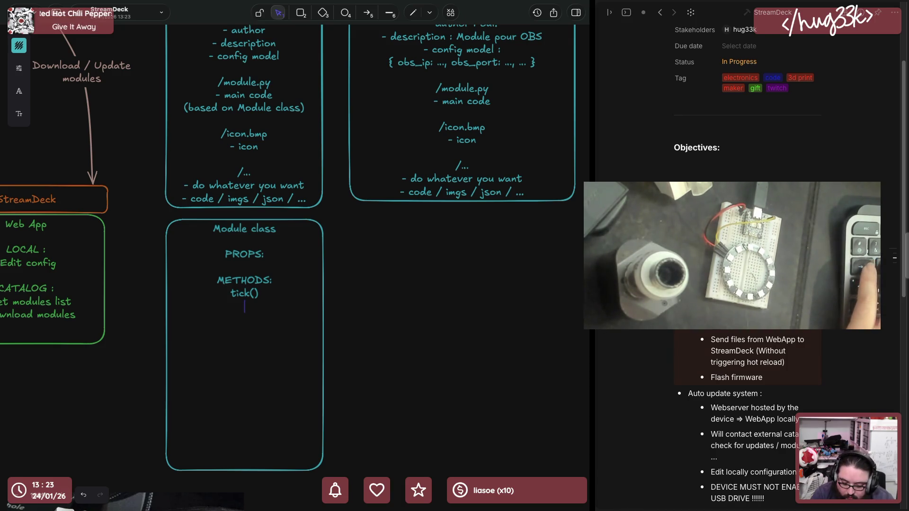
text(send())
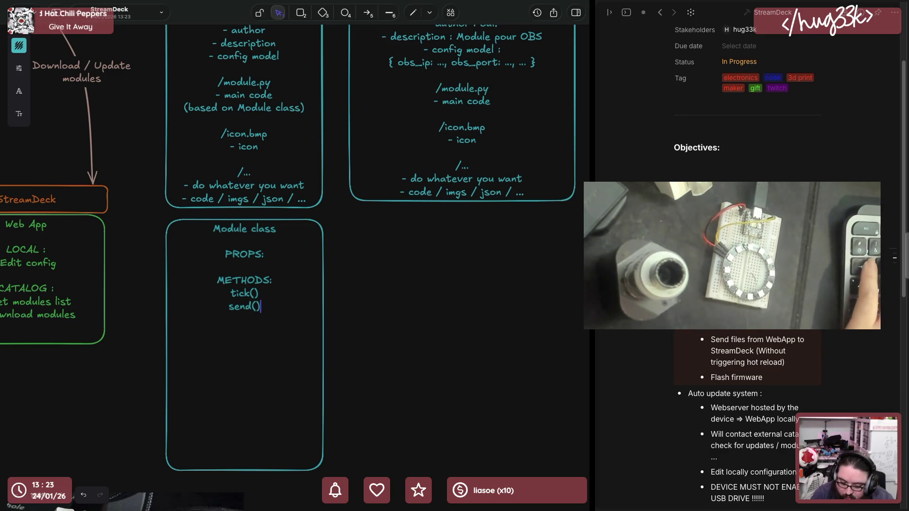
key(Return)
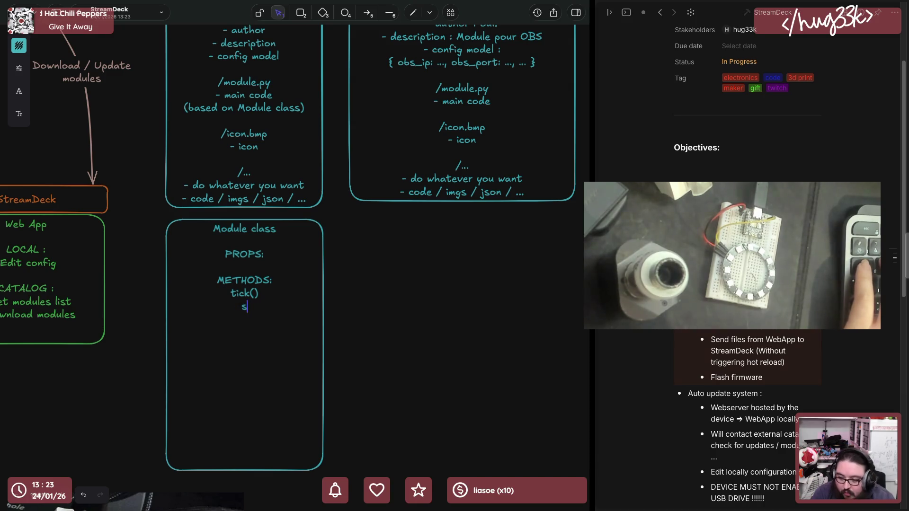
key(BackSpace)
key(BackSpace)
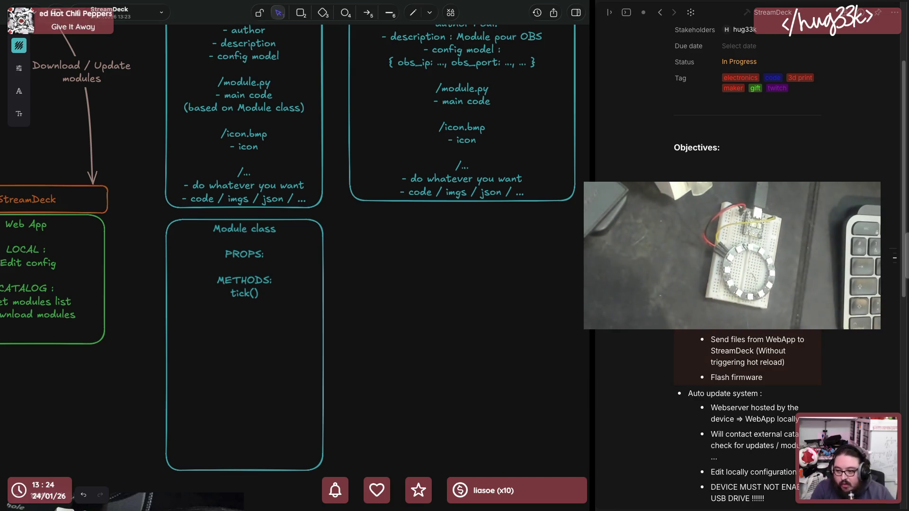
click(241, 349)
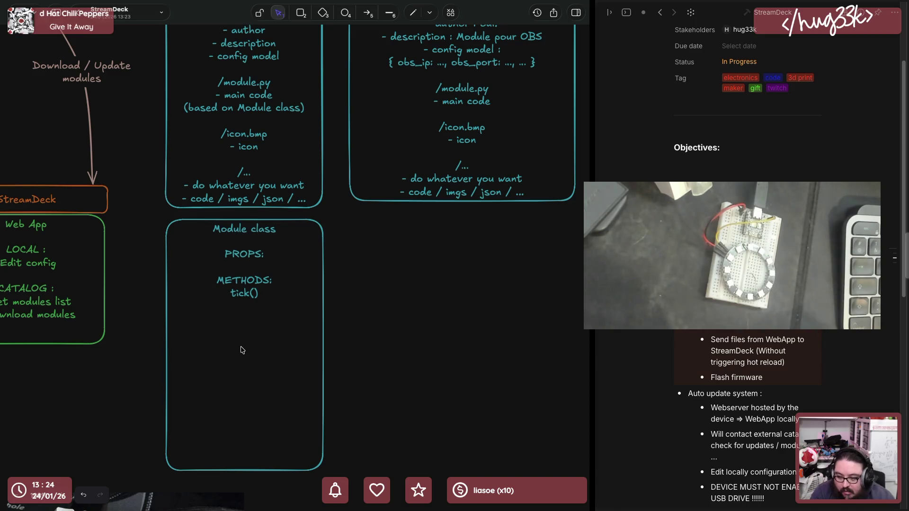
Add a 'Get scenes from OBS every X seconds' note beside the Module class box
click(387, 282)
double_click(388, 282)
text(Get scenes from OBS)
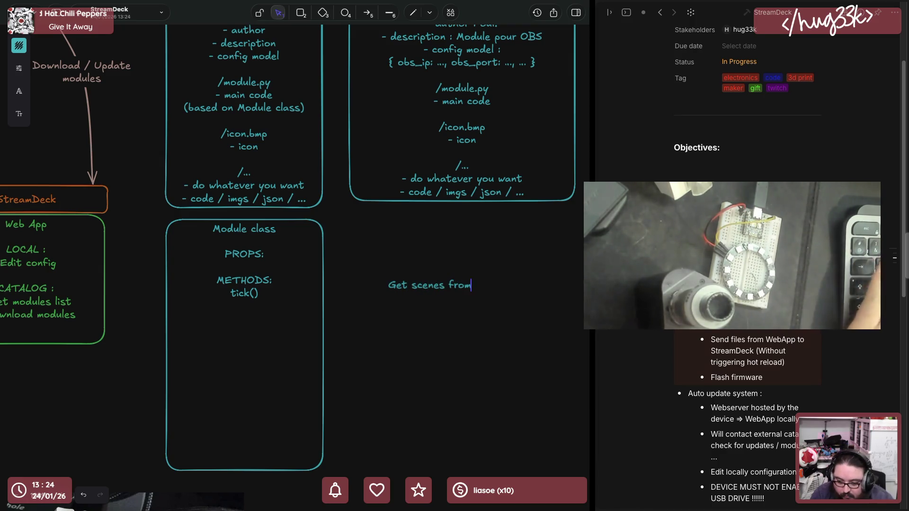
text( every )
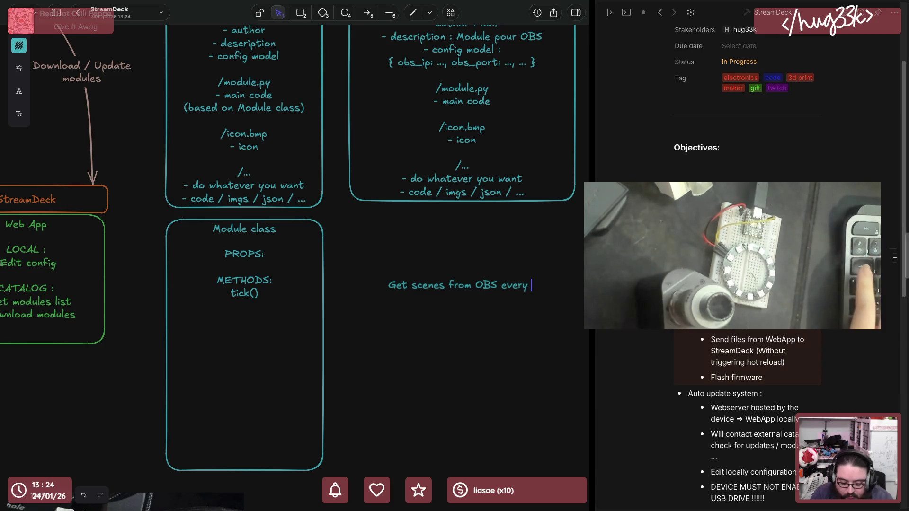
text(X seconds)
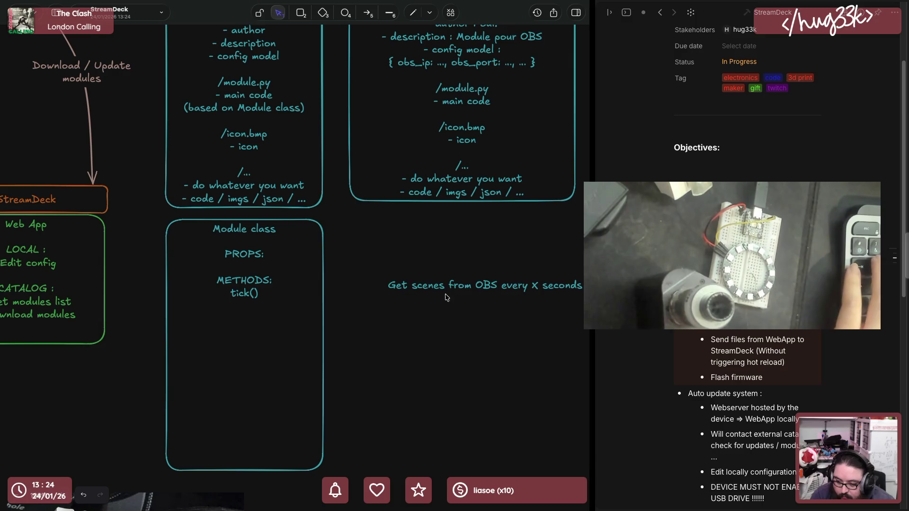
drag(444, 287, 444, 295)
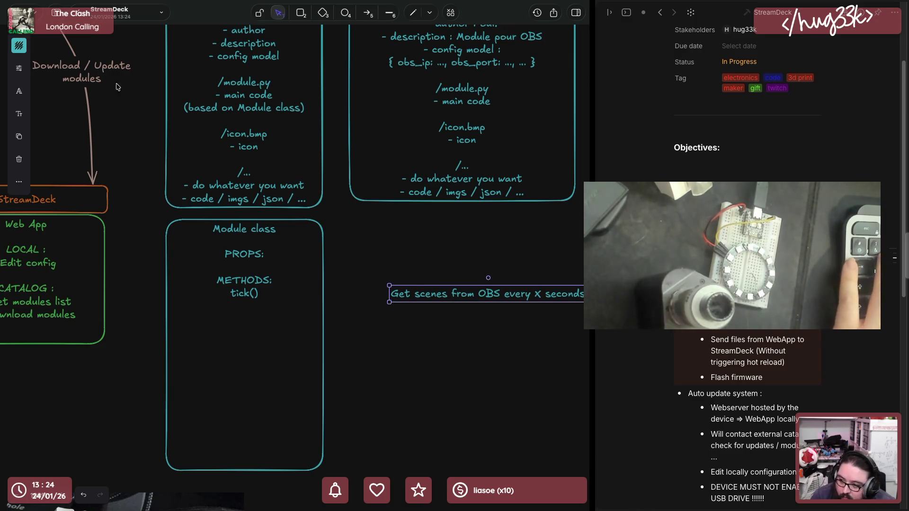
Draw an arrow from tick() to the note and add send() below tick()
click(368, 13)
drag(262, 293, 383, 293)
click(250, 292)
key(End)
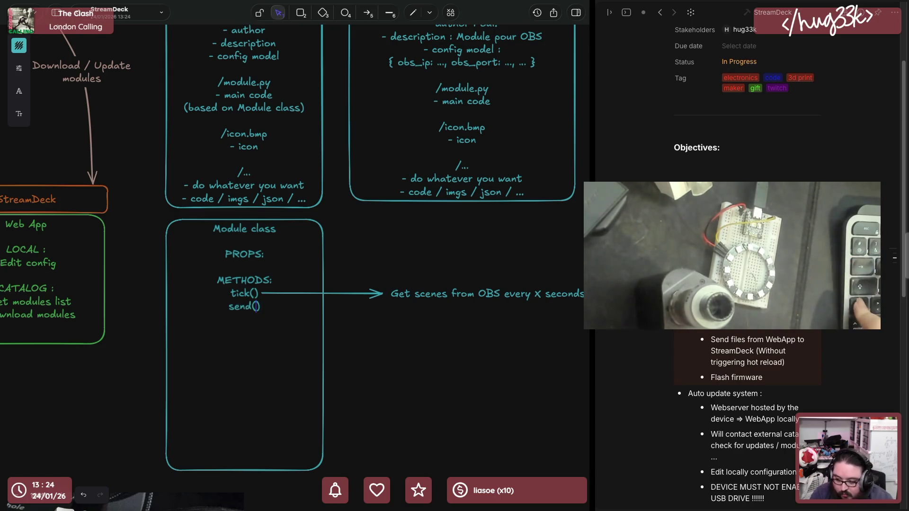
text(EVENT)
Finish send(EVENT) and add a copied note reading 'Trigger an action on SB' below the first
key(Escape)
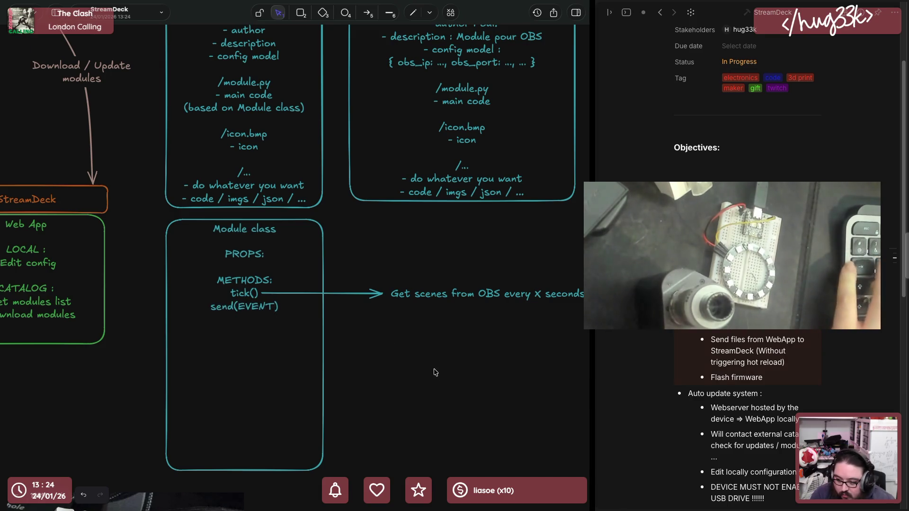
click(437, 294)
key(ctrl+c)
key(ctrl+v)
drag(346, 271, 540, 315)
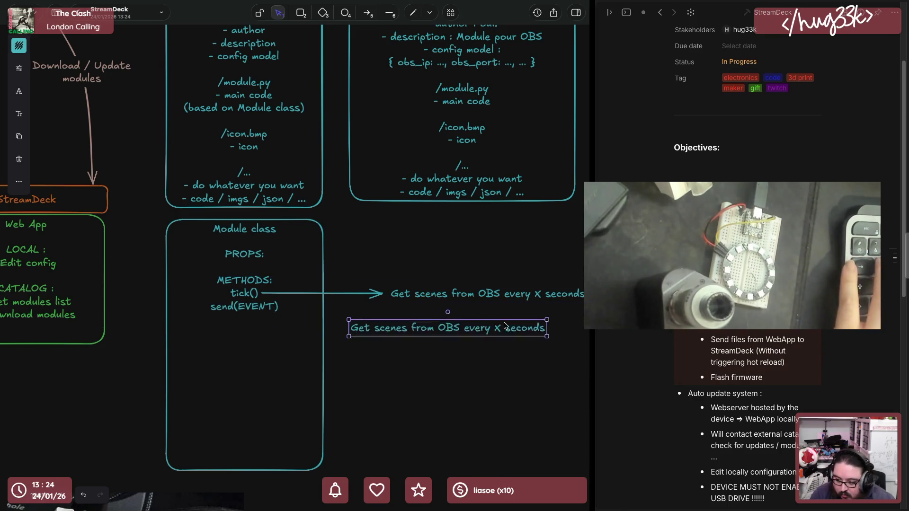
double_click(540, 314)
text(T)
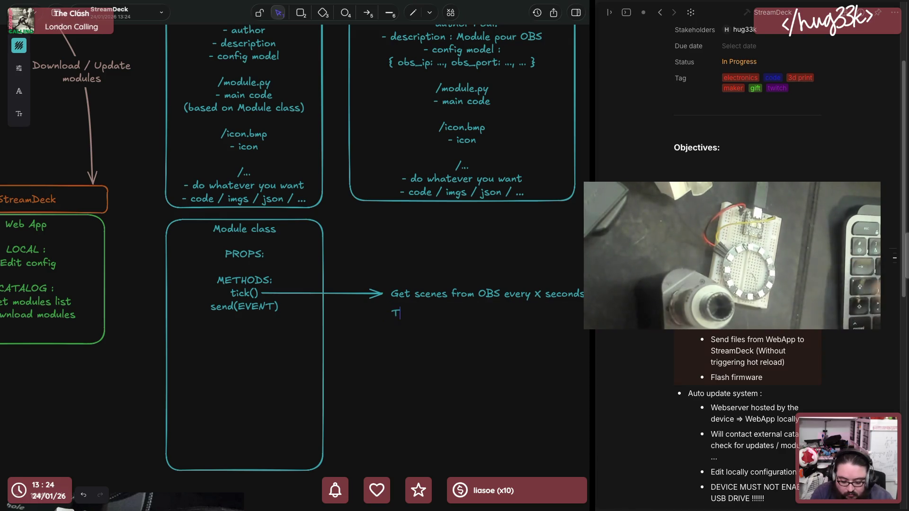
text(rigger an action )
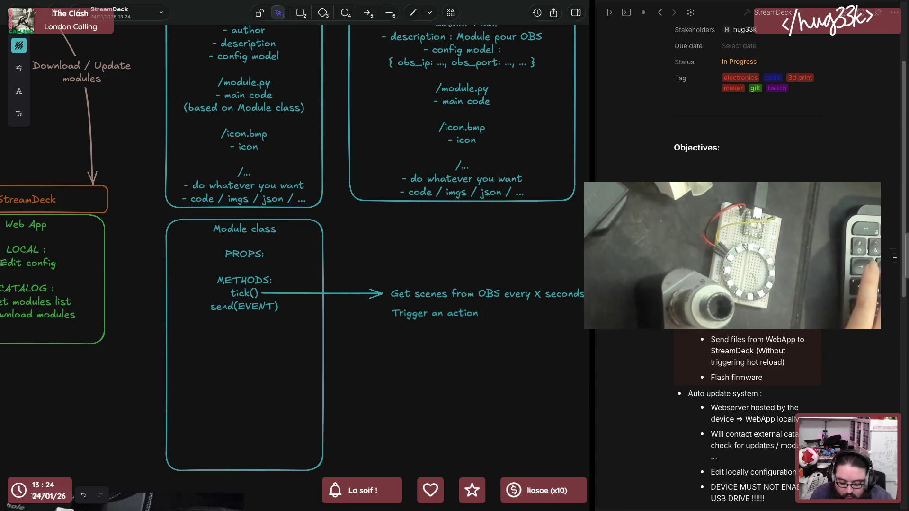
text(on SB)
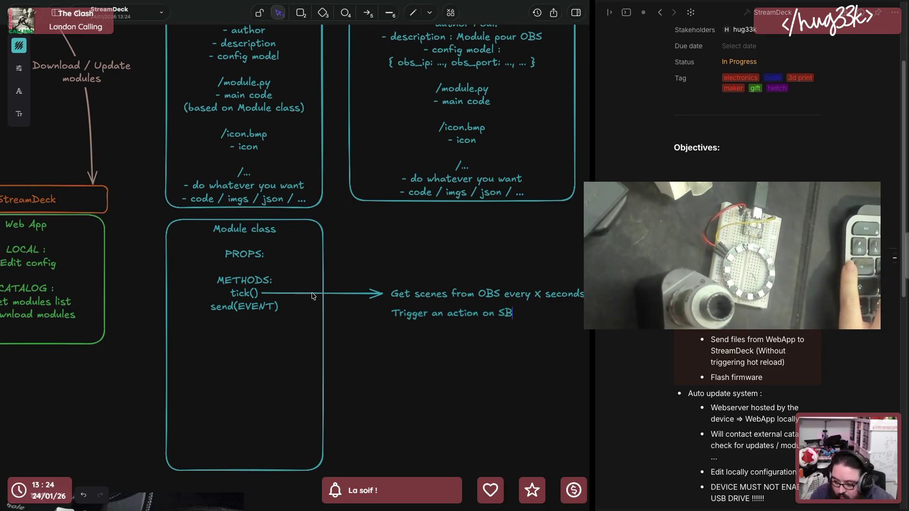
click(312, 294)
Draw an arrow from send(EVENT) to the new note and realign both notes and arrows
alt+drag(312, 294, 311, 310)
click(312, 309)
mouse_move(407, 308)
mouse_down()
mouse_move(390, 314)
mouse_move(426, 246)
mouse_up()
click(381, 294)
drag(382, 294, 383, 249)
click(400, 317)
mouse_move(400, 318)
mouse_down()
mouse_move(407, 283)
mouse_move(392, 287)
mouse_up()
click(381, 294)
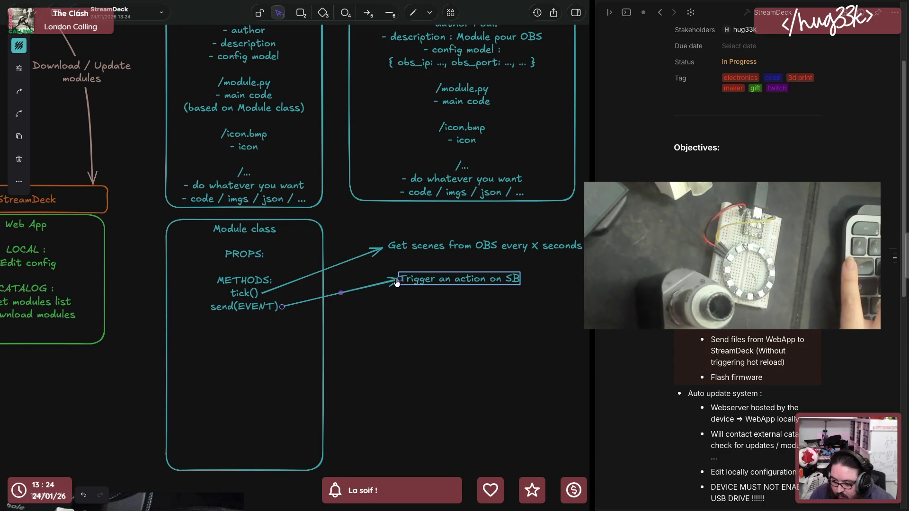
Nudge the notes up and rename send(EVENT) to sendEvent(EVENT) in Module class
click(408, 303)
drag(422, 280, 418, 250)
drag(423, 281, 425, 276)
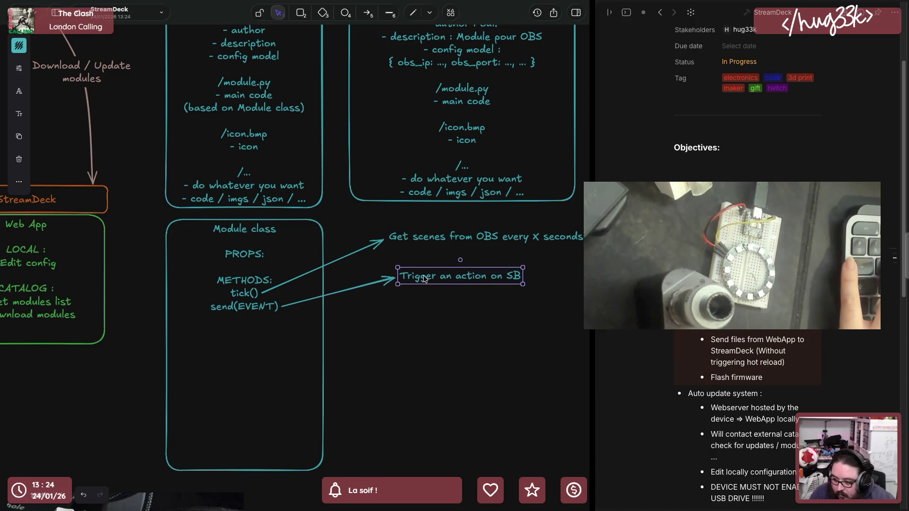
click(273, 306)
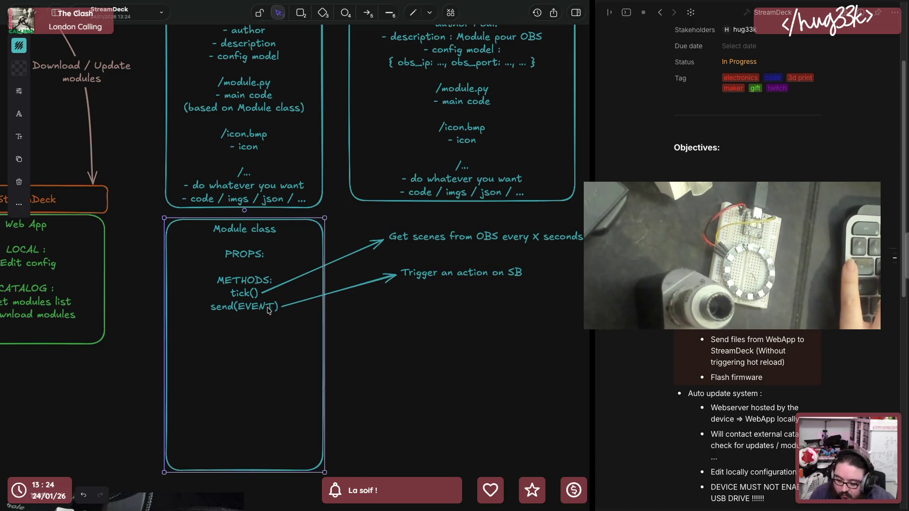
double_click(241, 306)
key(Escape)
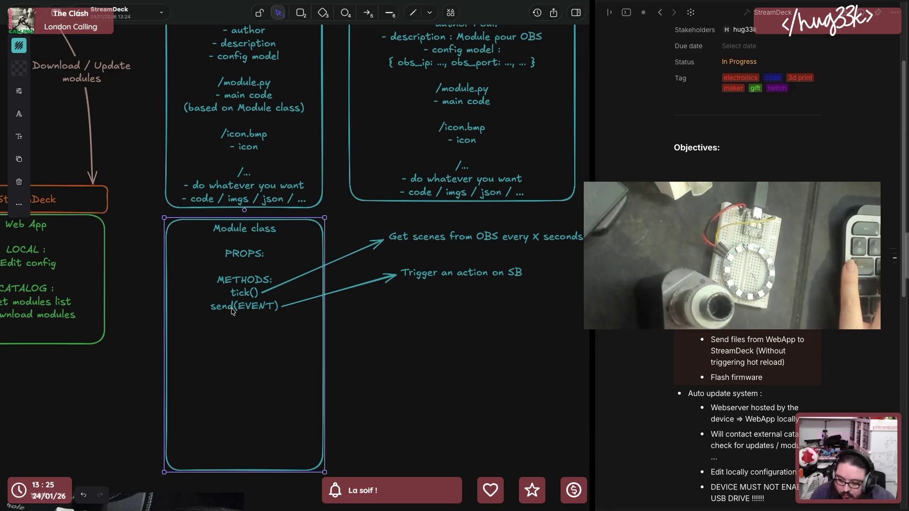
double_click(232, 311)
click(231, 307)
text(Event)
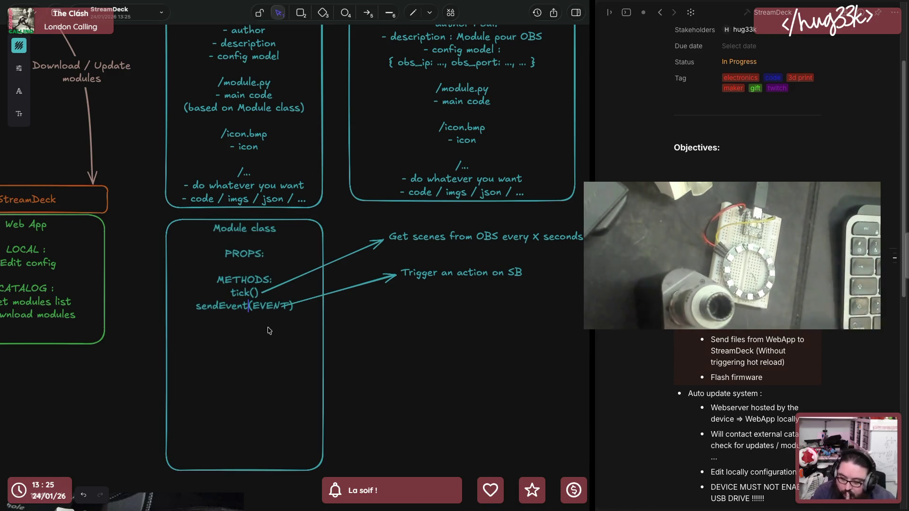
key(Escape)
Reattach the arrow start to the end of sendEvent(EVENT) and leave the canvas for the browser
click(301, 304)
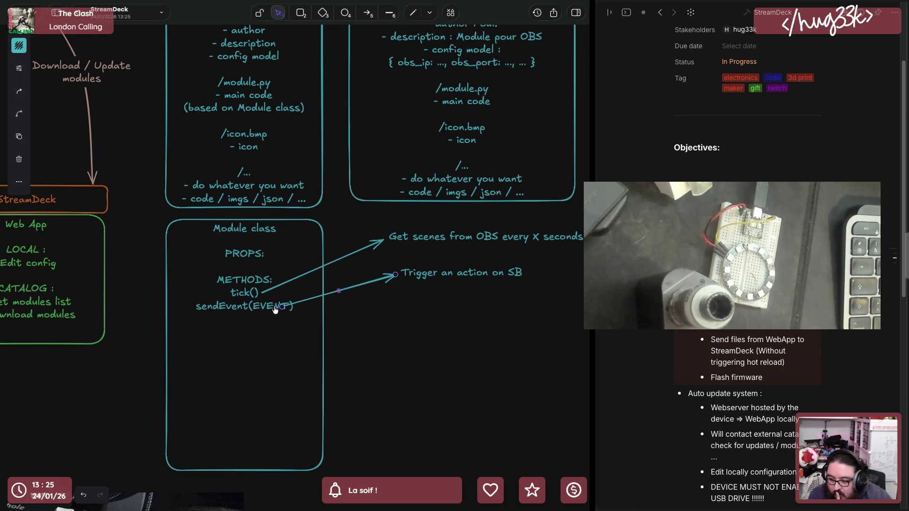
drag(283, 309, 295, 310)
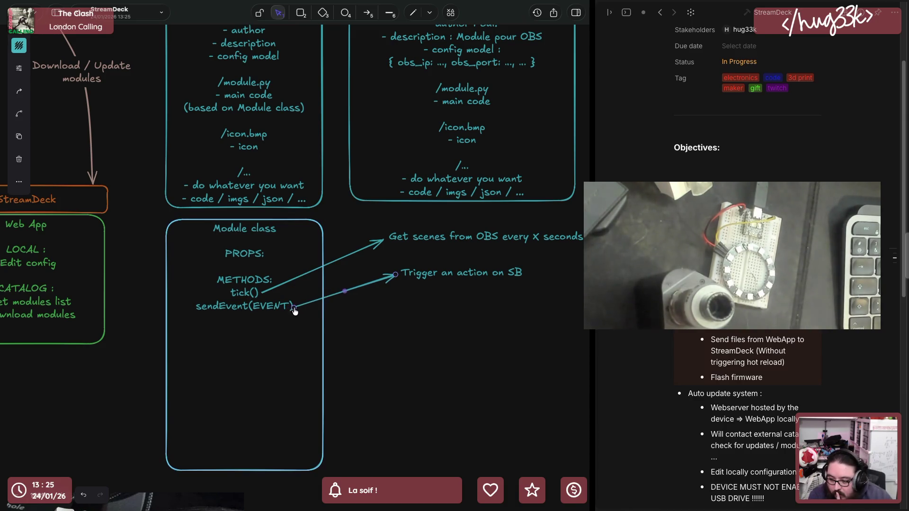
click(394, 319)
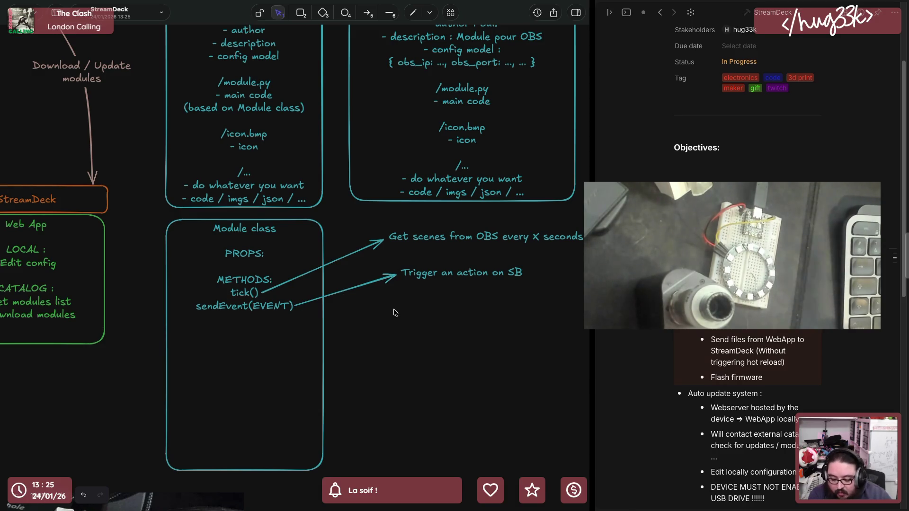
double_click(288, 307)
click(290, 308)
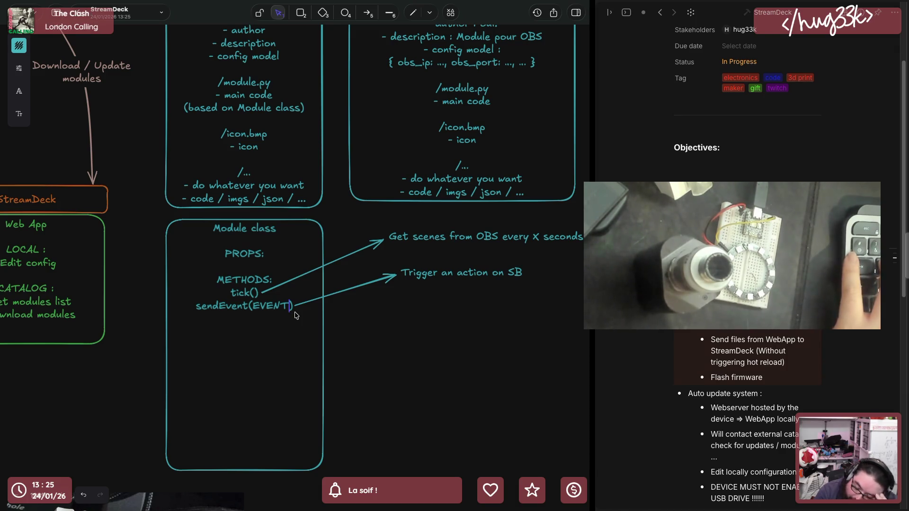
click(366, 342)
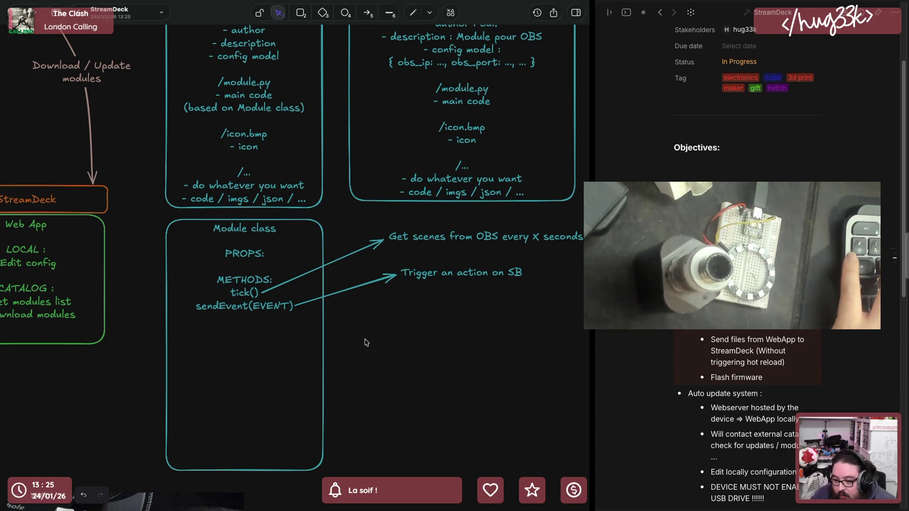
key(ctrl+Right)
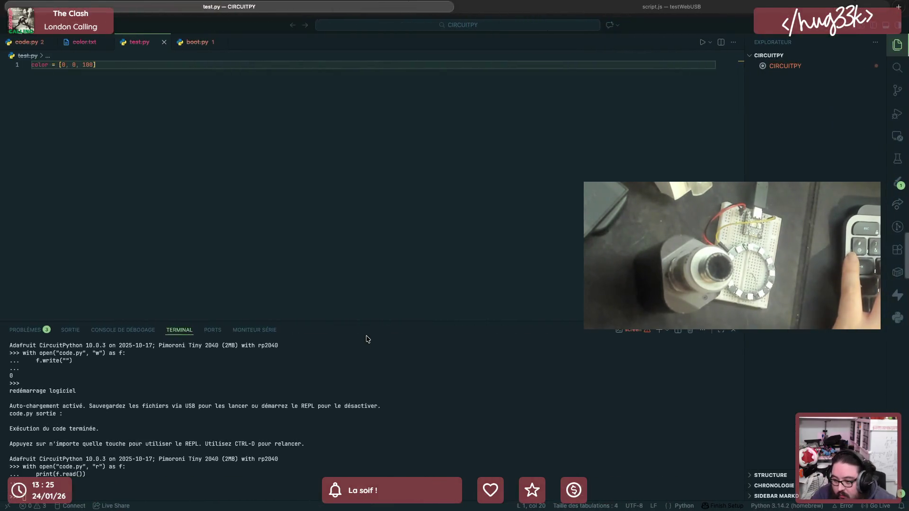
Search Google for circuitpython code architecture event driven, glance at the Medium article and go back
key(ctrl+Right)
key(ctrl+t)
text(cir)
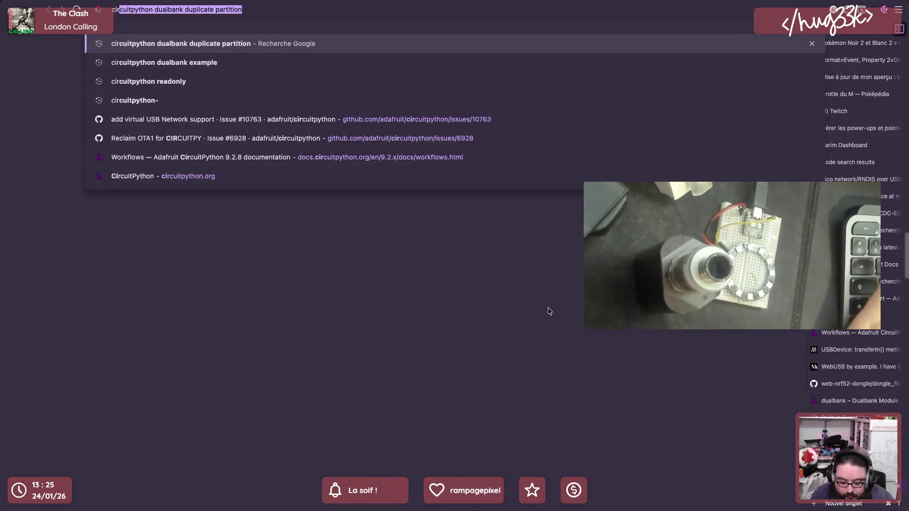
text(cuitpython c)
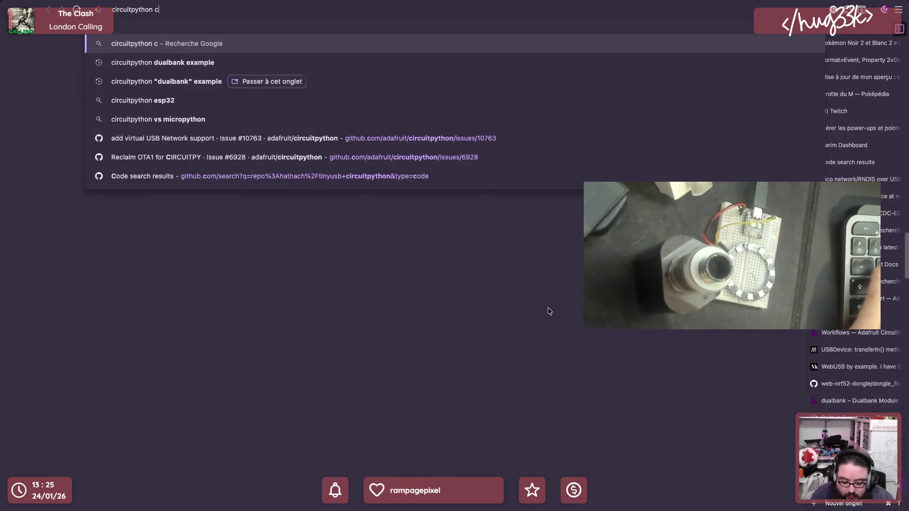
text(ode architectu)
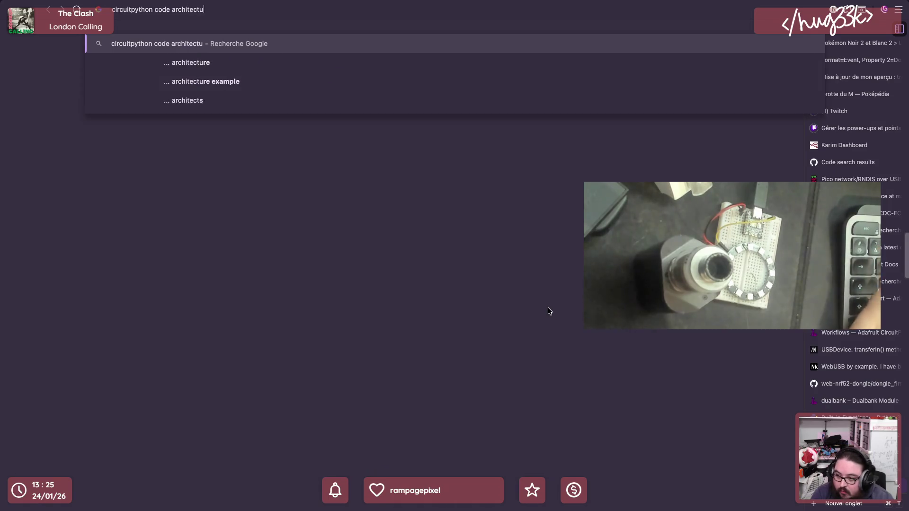
text(re event driven)
key(Return)
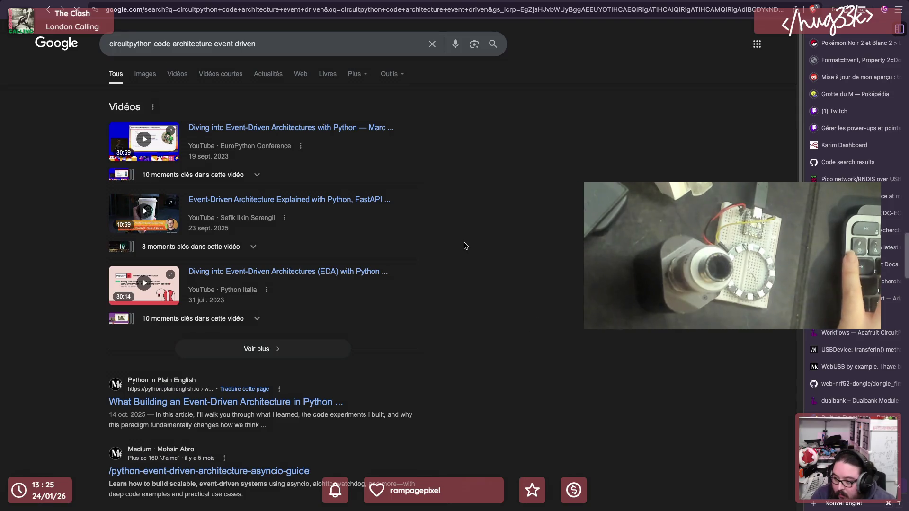
scroll(440, 299, down, 1)
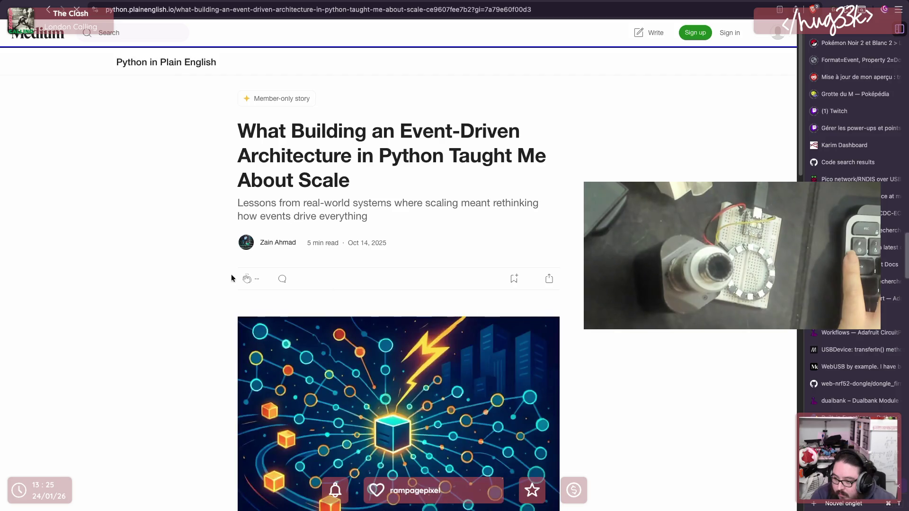
scroll(201, 291, down, 3)
scroll(201, 291, down, 5)
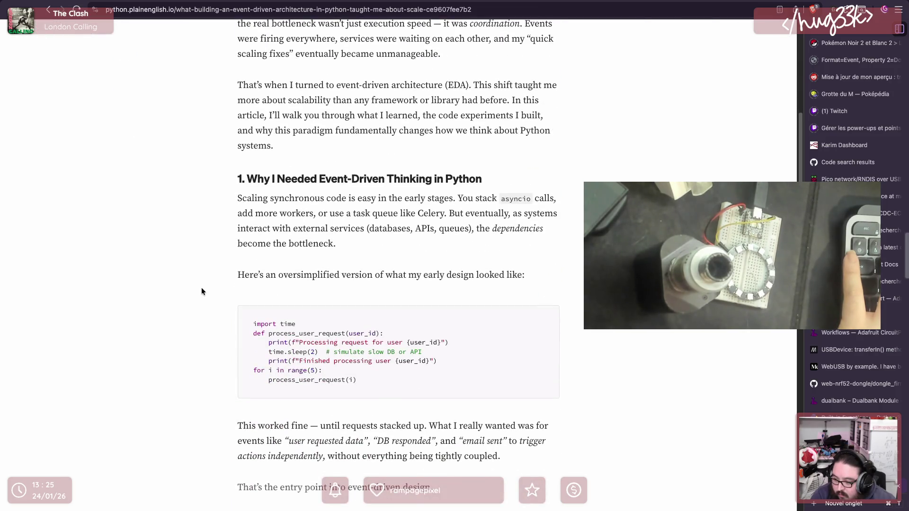
scroll(201, 291, down, 2)
scroll(201, 292, down, 2)
scroll(201, 291, down, 1)
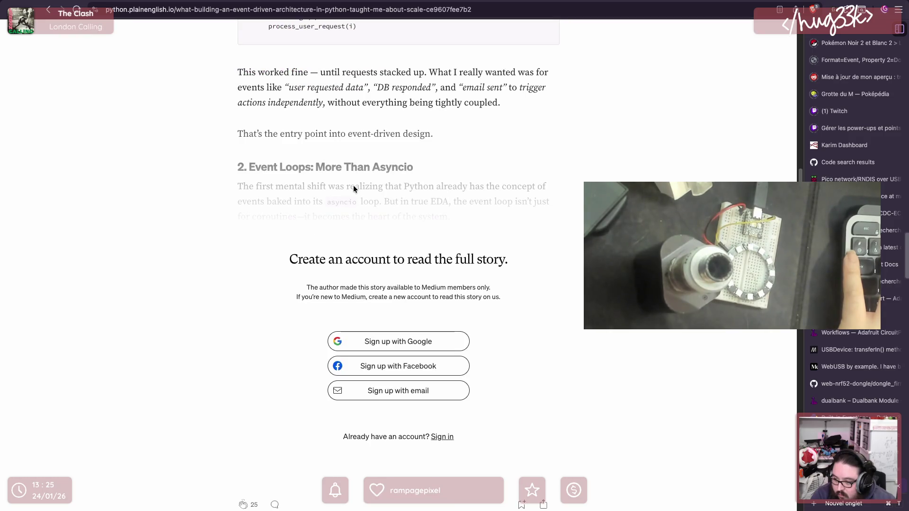
key(alt+Left)
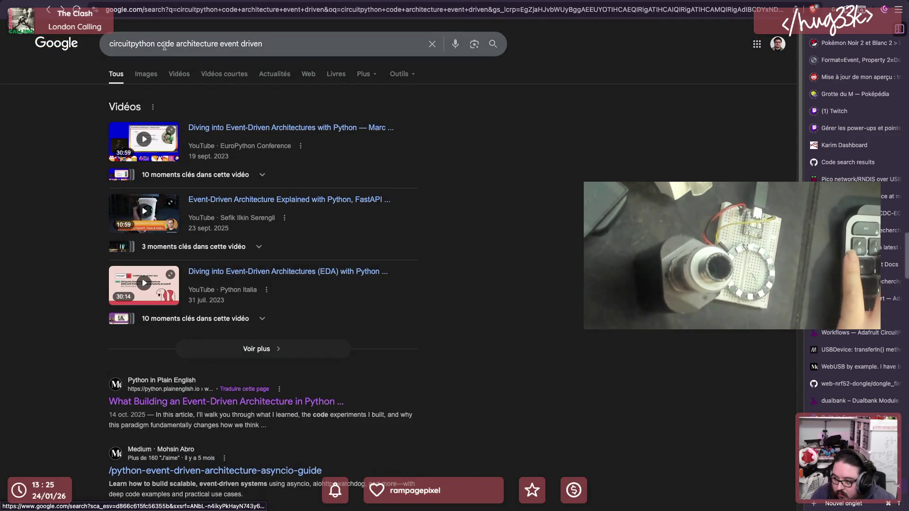
Re-search with circuitpython quoted, skim State And Events In CircuitPython: Part 1, then return to results
click(111, 45)
key(alt+Right)
text(")
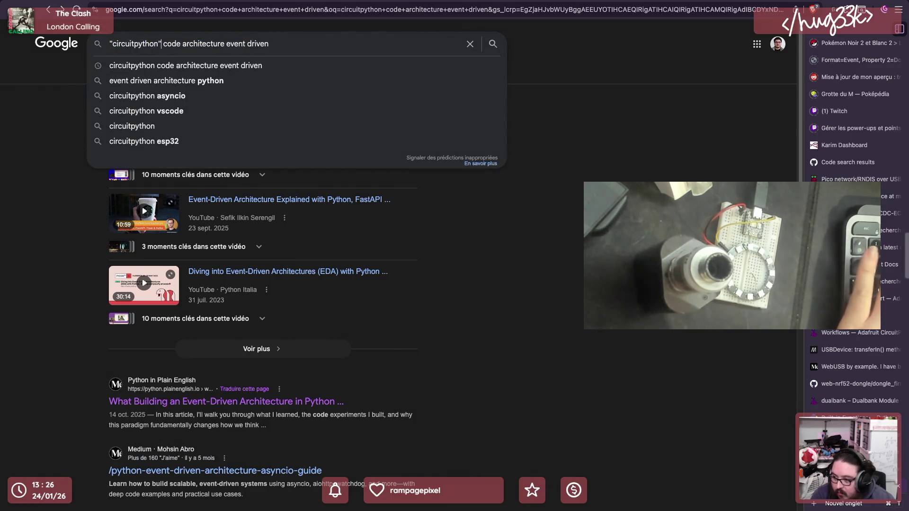
key(Return)
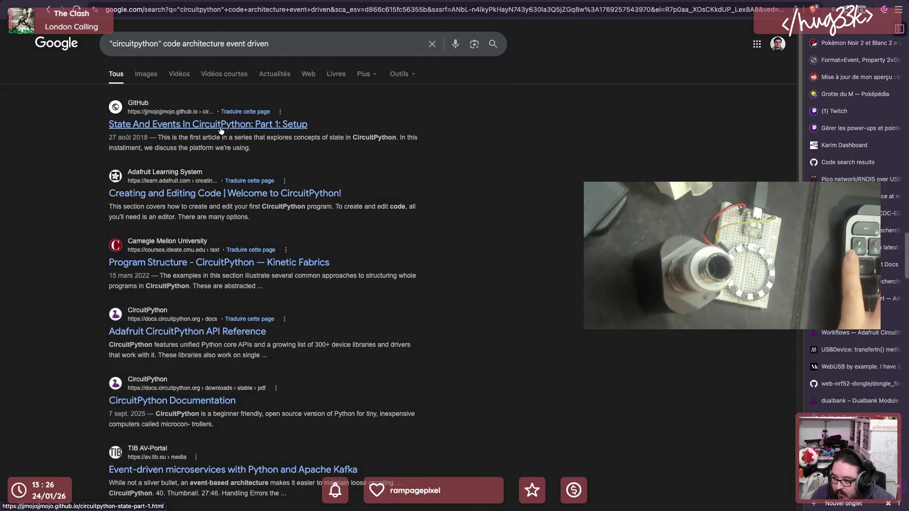
click(220, 130)
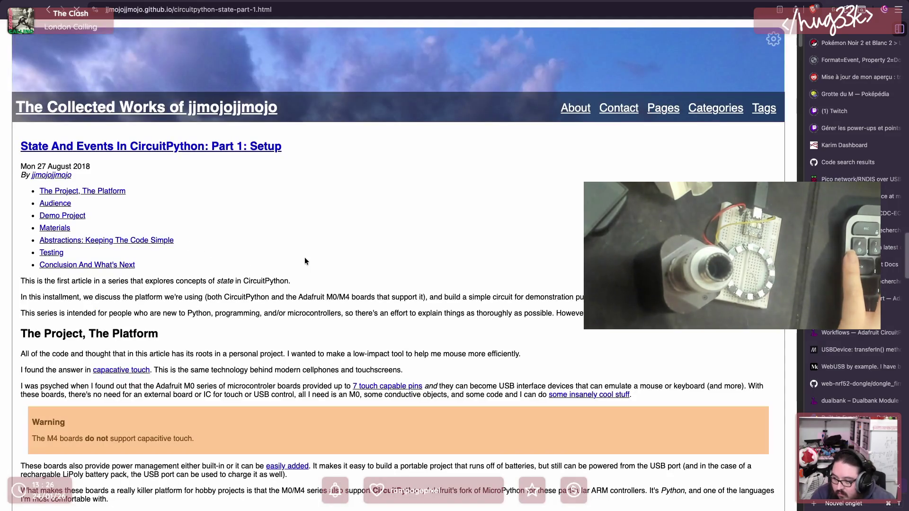
scroll(305, 257, down, 3)
scroll(304, 257, down, 10)
scroll(305, 257, down, 2)
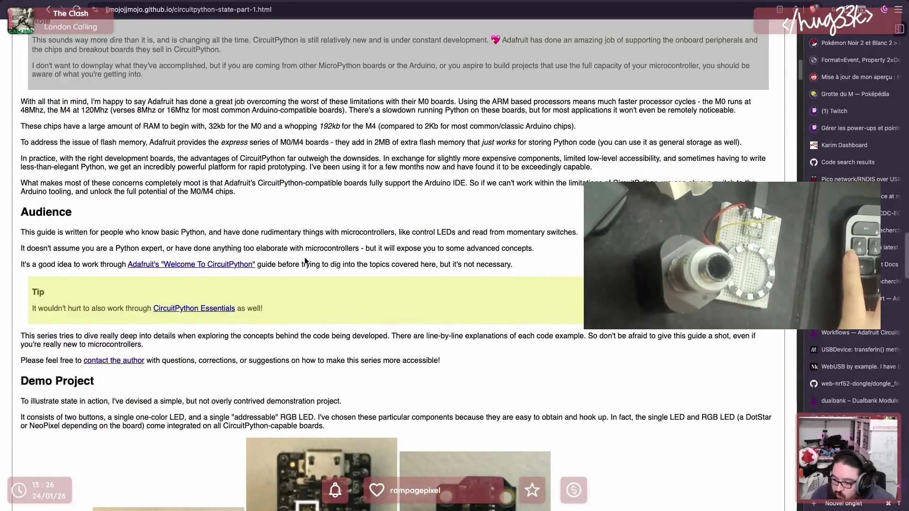
scroll(305, 257, down, 5)
scroll(304, 257, down, 5)
scroll(305, 257, down, 5)
scroll(305, 257, down, 5)
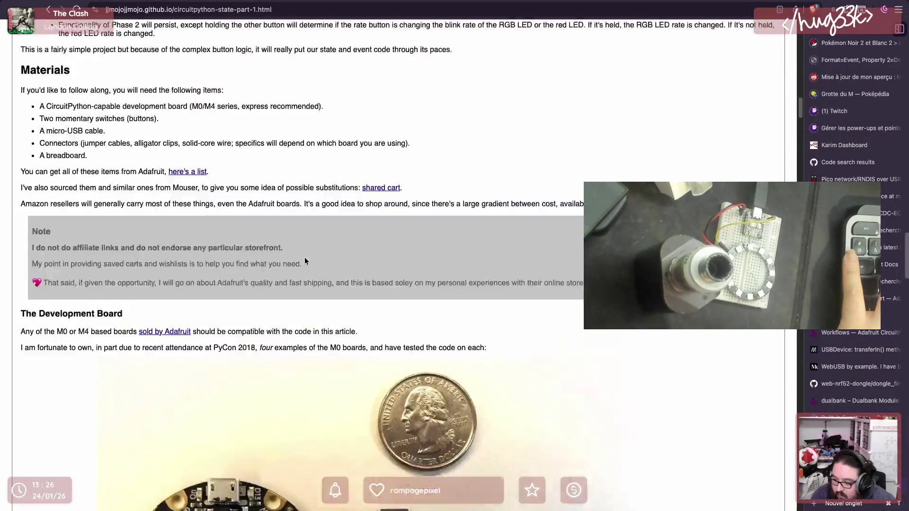
scroll(305, 257, down, 8)
scroll(305, 257, down, 8)
scroll(304, 257, down, 8)
scroll(305, 257, down, 5)
scroll(305, 257, down, 5)
scroll(305, 257, down, 8)
scroll(304, 260, down, 8)
scroll(305, 261, down, 5)
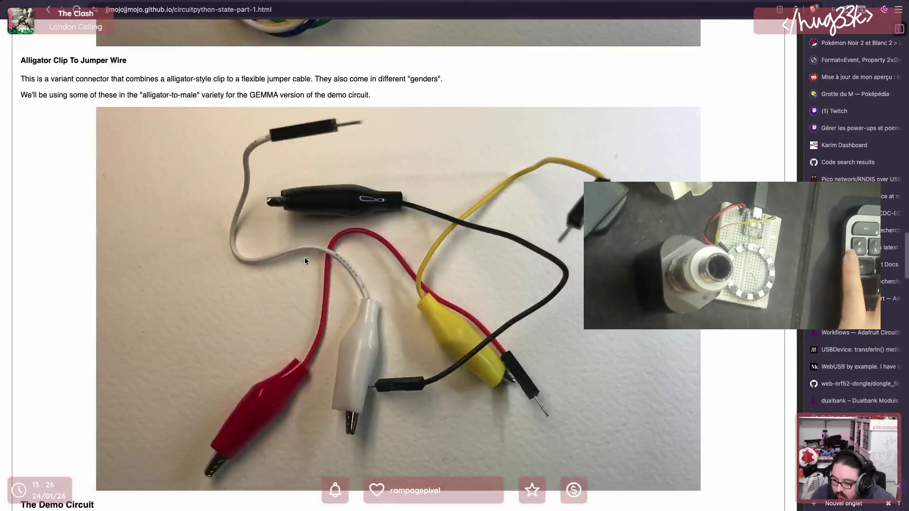
scroll(305, 260, down, 8)
scroll(305, 261, down, 5)
scroll(304, 261, down, 3)
scroll(304, 261, down, 5)
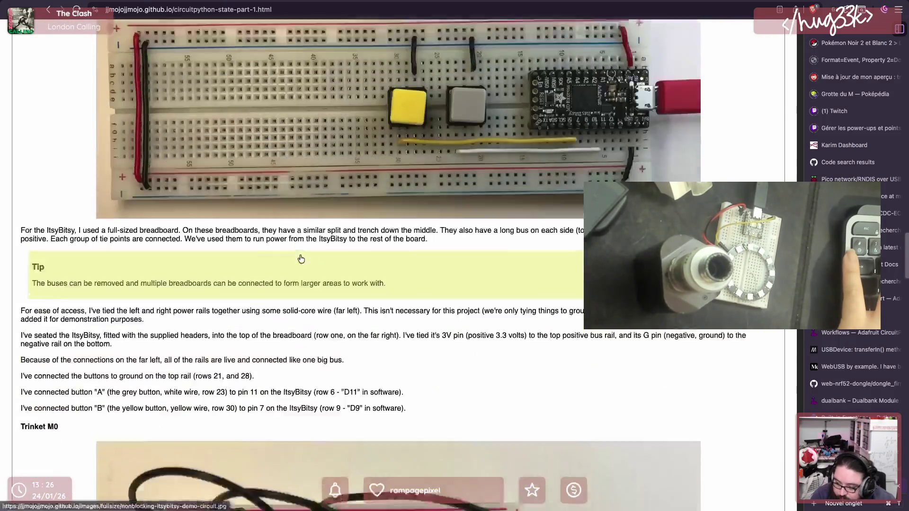
key(alt+Left)
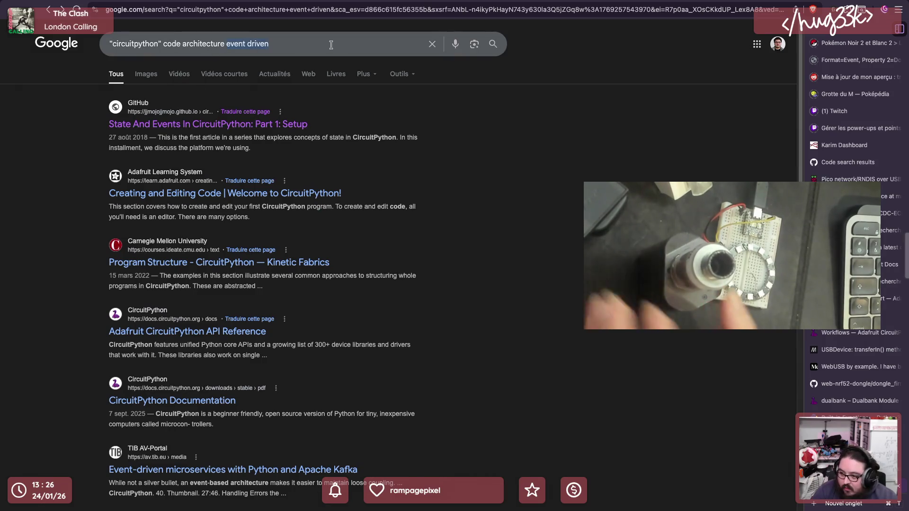
Search '"circuitpython" code architecture example', read the Design Guide result, and return to refine the query
drag(227, 46, 336, 45)
text(example)
key(Return)
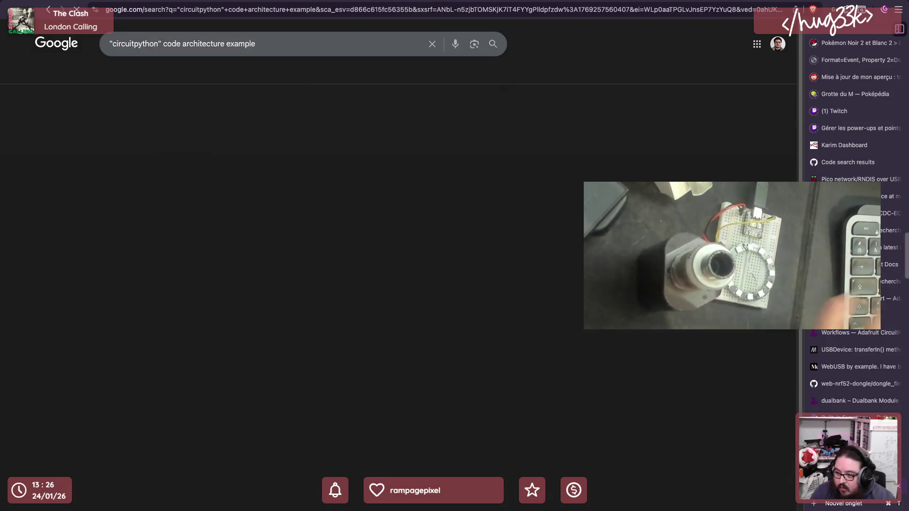
click(329, 125)
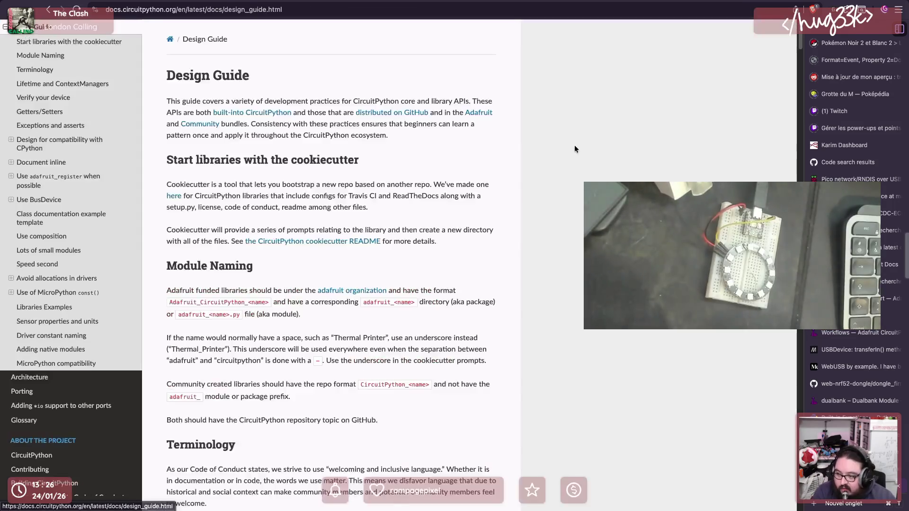
scroll(544, 143, down, 3)
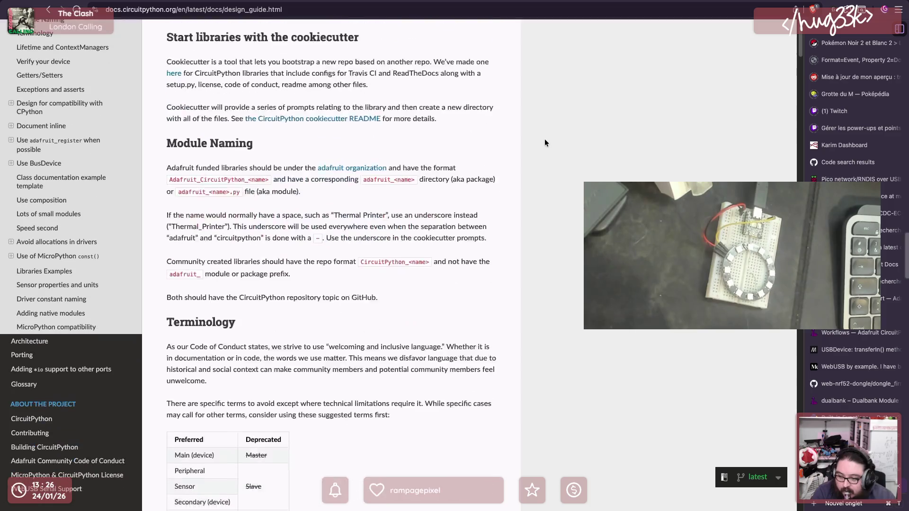
scroll(545, 143, down, 4)
scroll(545, 143, down, 1)
scroll(545, 143, down, 4)
scroll(544, 143, down, 2)
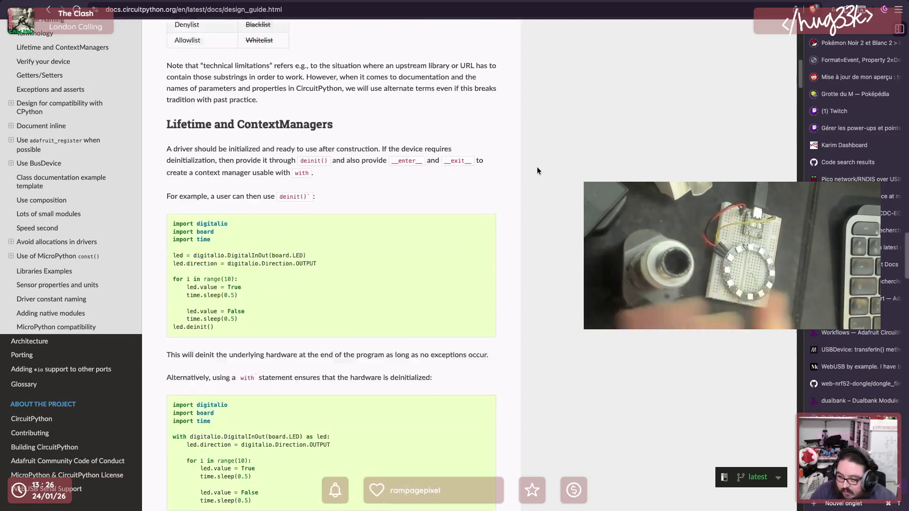
scroll(537, 167, down, 3)
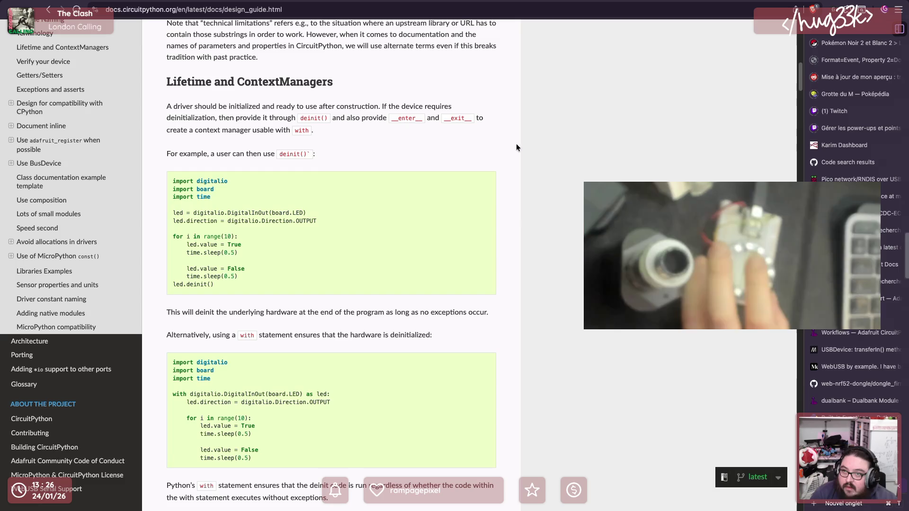
scroll(516, 136, down, 4)
scroll(543, 160, down, 4)
scroll(542, 159, down, 2)
scroll(543, 159, down, 2)
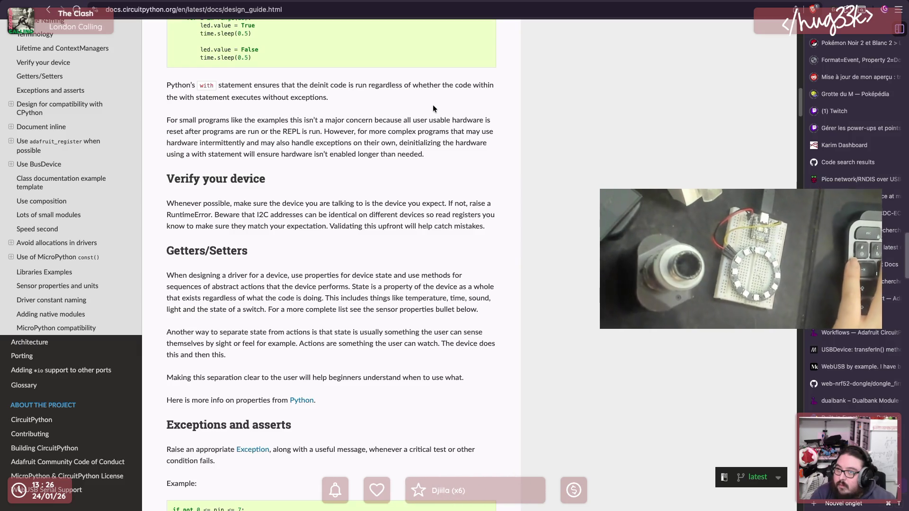
scroll(482, 262, down, 2)
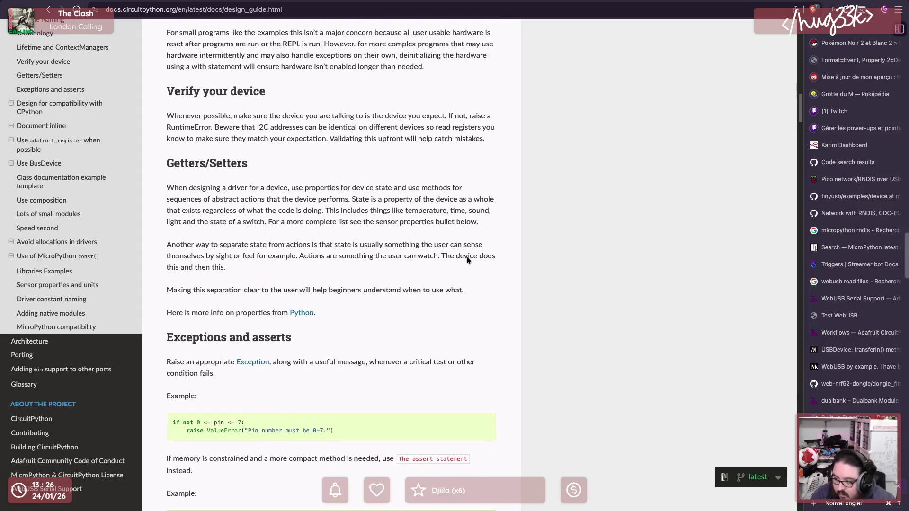
scroll(475, 284, down, 2)
scroll(479, 288, down, 3)
scroll(478, 290, down, 2)
scroll(478, 289, down, 3)
scroll(478, 289, down, 2)
scroll(478, 289, down, 3)
scroll(478, 288, down, 1)
scroll(477, 287, down, 4)
scroll(477, 285, down, 3)
scroll(477, 285, down, 4)
scroll(478, 285, down, 4)
scroll(477, 286, down, 3)
scroll(477, 286, down, 4)
scroll(477, 285, down, 3)
scroll(477, 286, down, 4)
scroll(477, 286, down, 3)
scroll(478, 286, down, 6)
scroll(477, 286, down, 2)
scroll(477, 285, down, 4)
scroll(477, 285, down, 3)
scroll(478, 286, down, 3)
scroll(478, 286, down, 2)
scroll(477, 285, down, 4)
scroll(477, 286, down, 2)
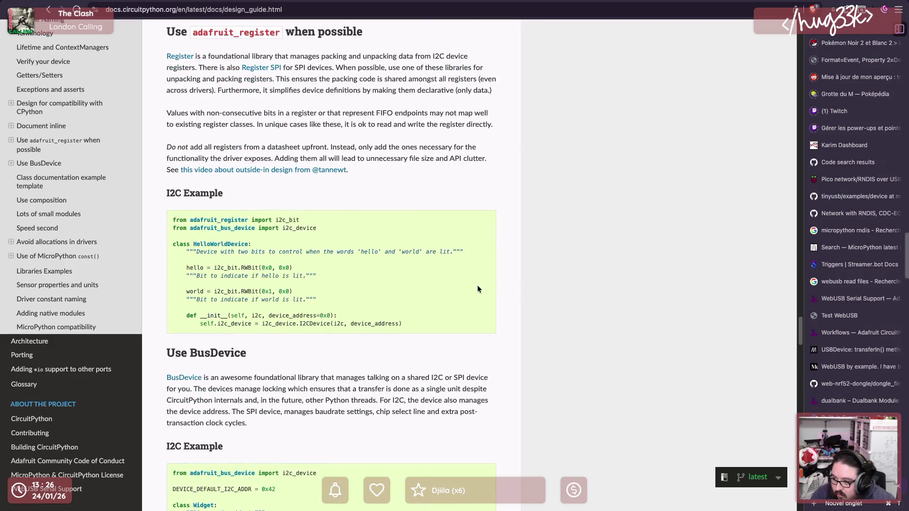
scroll(477, 288, down, 1)
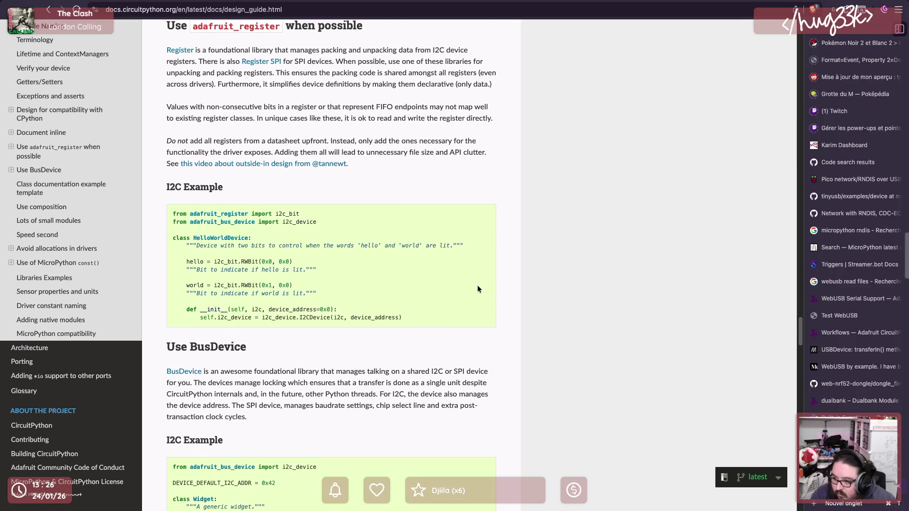
scroll(549, 348, down, 3)
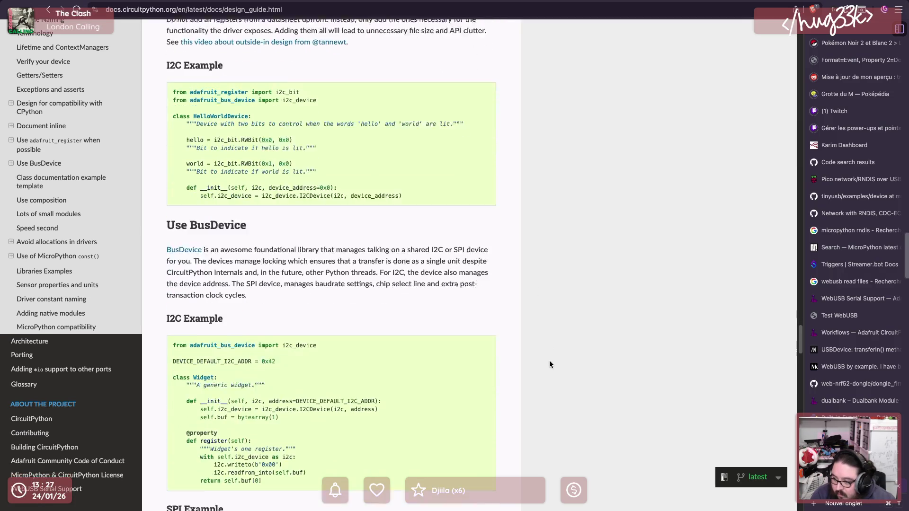
scroll(548, 364, down, 3)
scroll(548, 366, down, 4)
scroll(547, 368, down, 2)
scroll(547, 368, down, 2)
scroll(548, 368, down, 2)
scroll(547, 368, down, 2)
scroll(547, 368, down, 1)
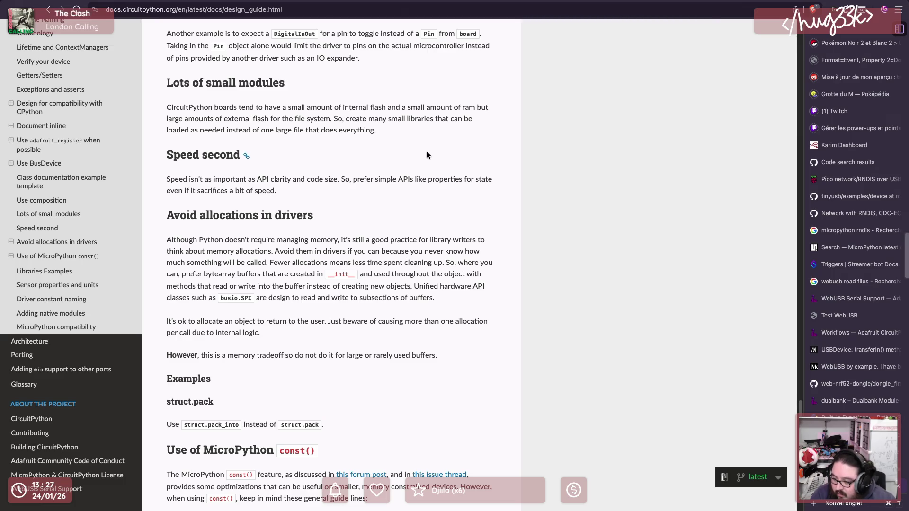
scroll(427, 155, down, 1)
scroll(444, 231, down, 2)
scroll(446, 234, down, 2)
scroll(446, 235, down, 3)
scroll(445, 231, down, 1)
scroll(445, 231, down, 1)
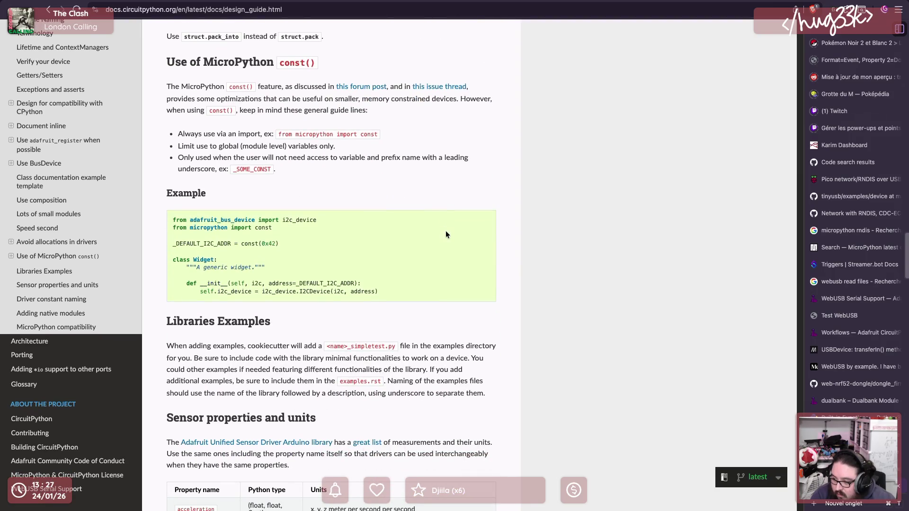
scroll(445, 231, down, 3)
scroll(445, 231, down, 3)
scroll(446, 231, down, 1)
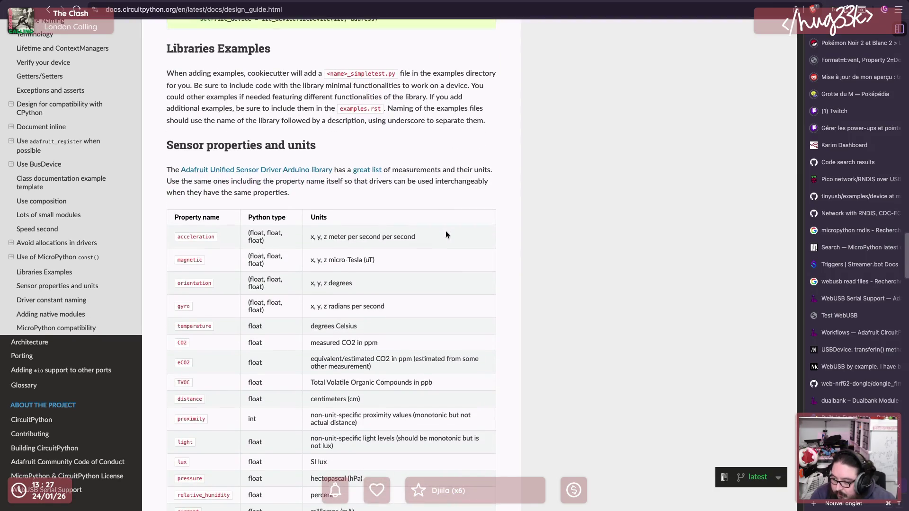
scroll(445, 231, down, 3)
scroll(445, 231, down, 5)
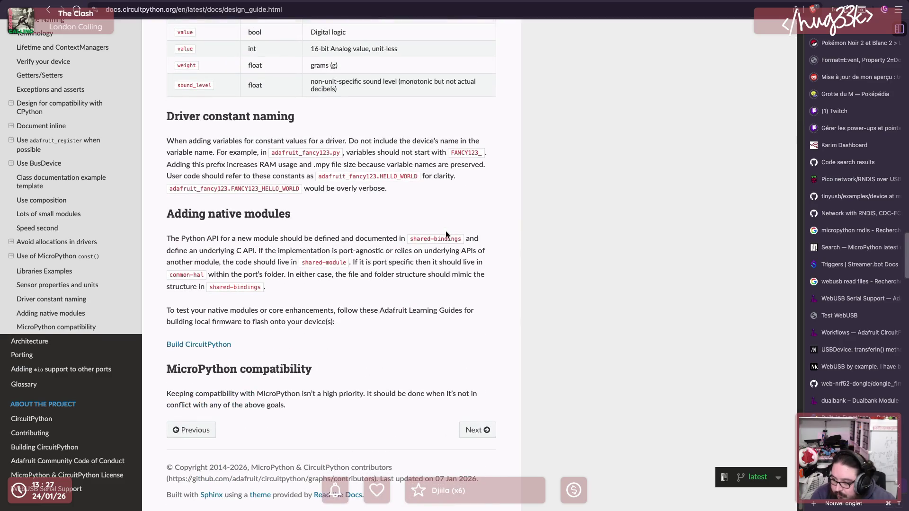
scroll(119, 227, up, 1)
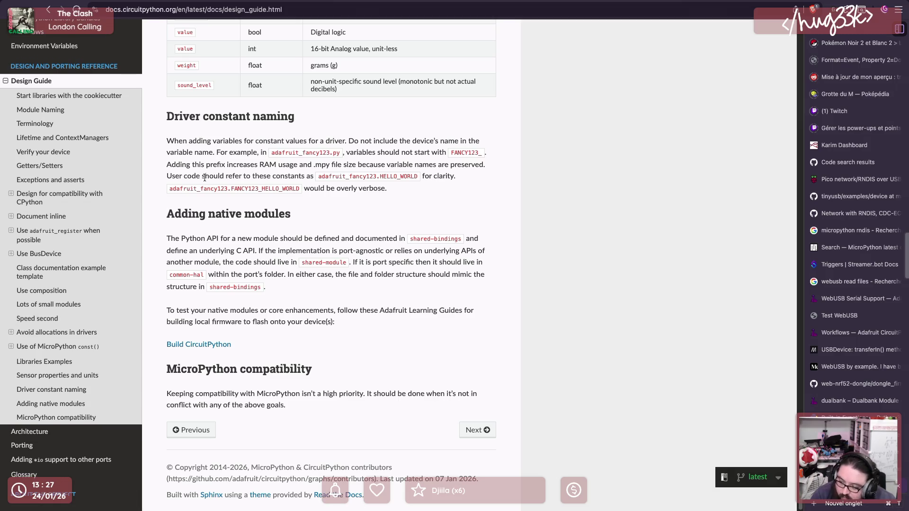
key(alt+Left)
click(250, 43)
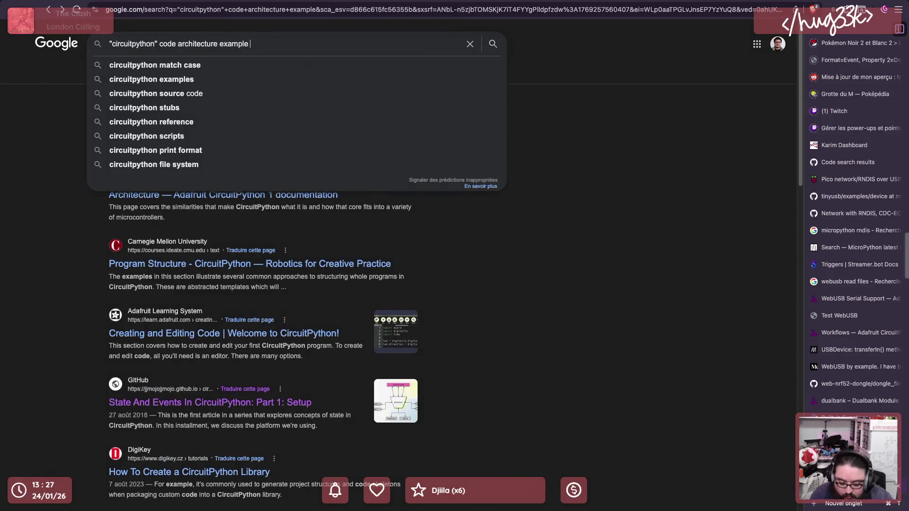
text(design )
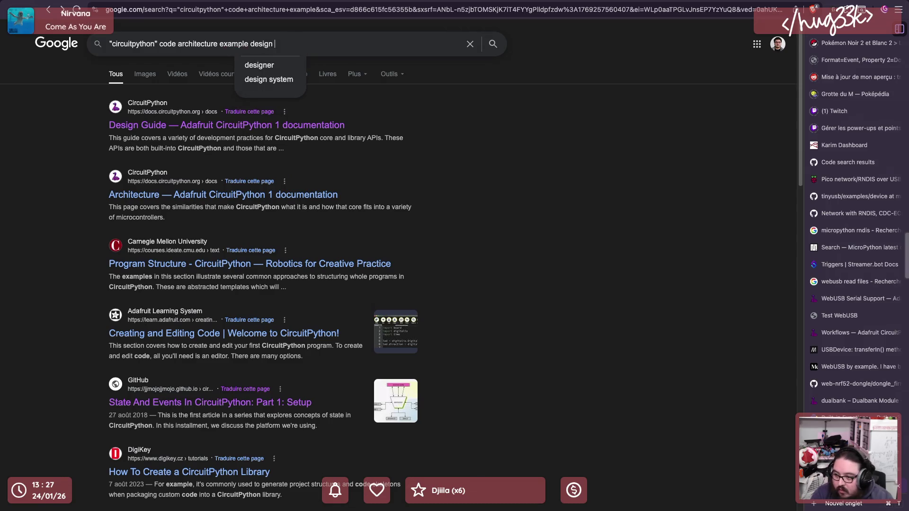
text(pattern)
Search with 'design pattern' added and check the CircuitPython Architecture docs result
key(Return)
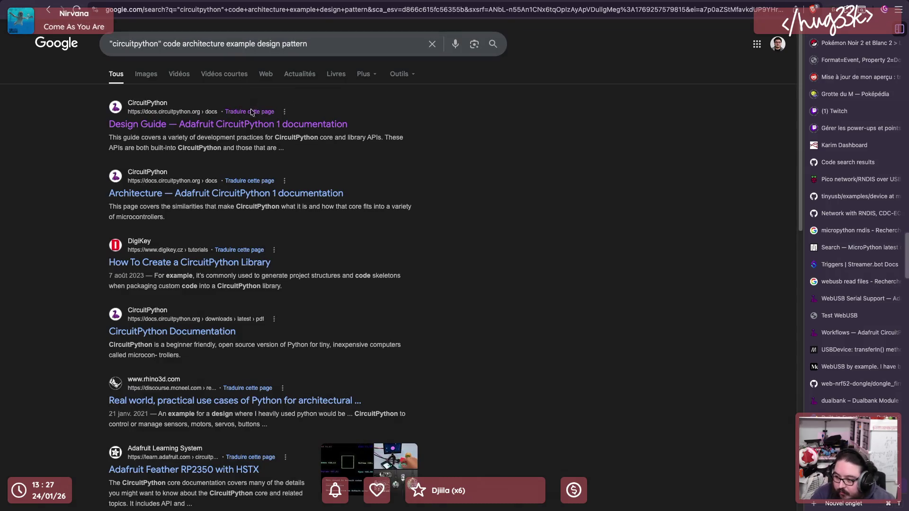
click(270, 193)
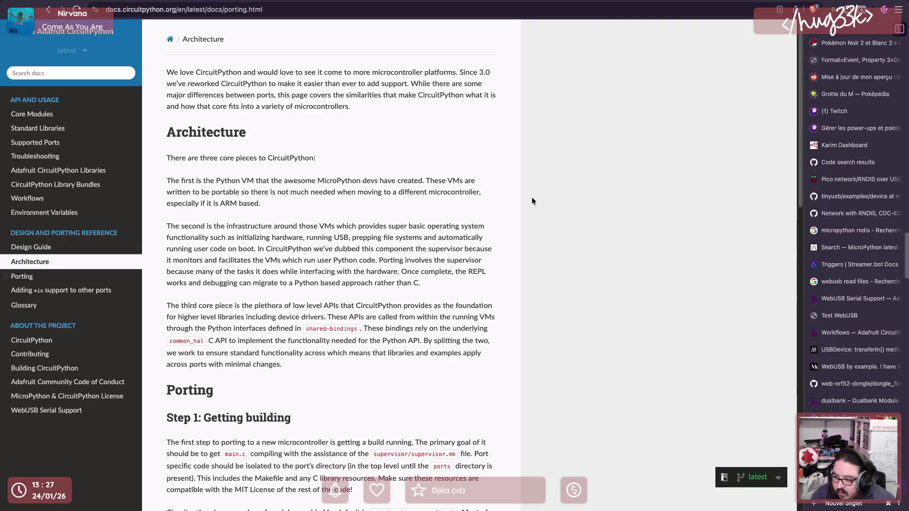
scroll(532, 200, down, 3)
scroll(532, 201, down, 2)
scroll(532, 201, down, 2)
scroll(532, 201, down, 5)
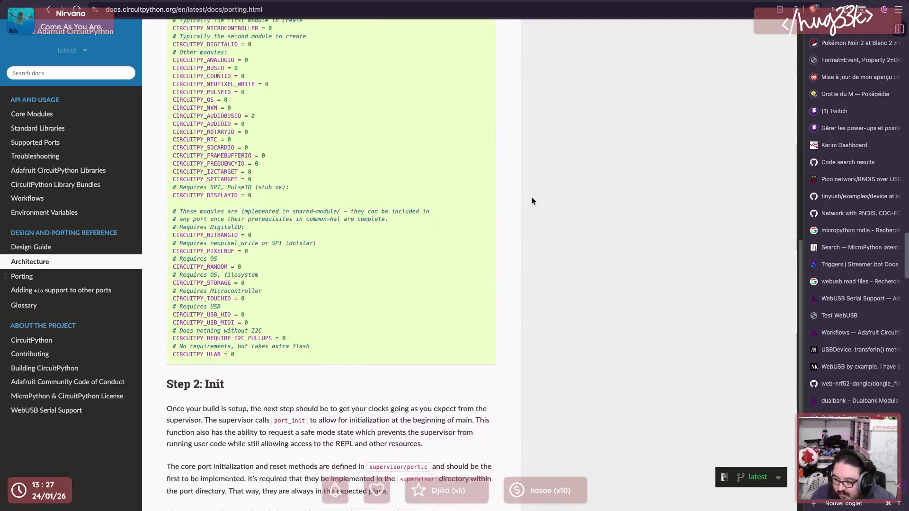
scroll(532, 201, down, 3)
key(alt+Left)
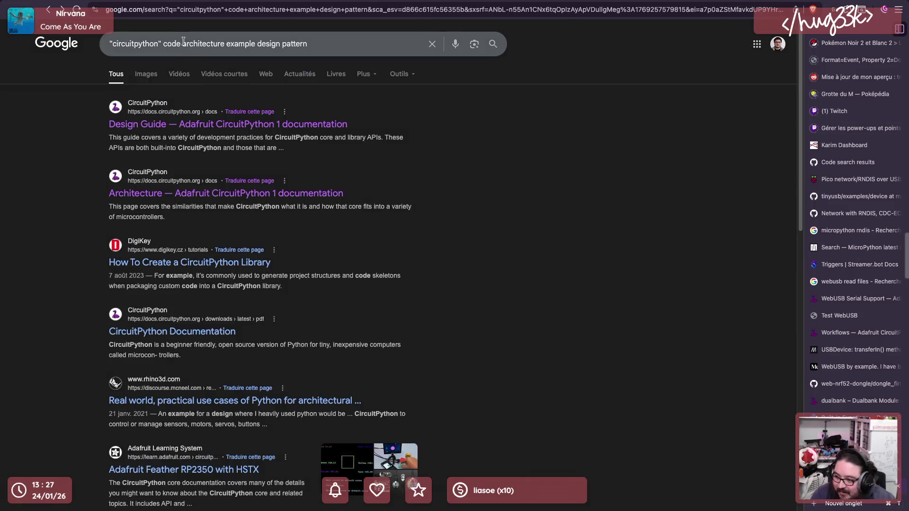
Narrow the query to '"circuitpython" code design pattern' and open Kinetic Fabrics' Program Structure page
double_click(197, 44)
key(BackSpace)
key(ctrl+Delete)
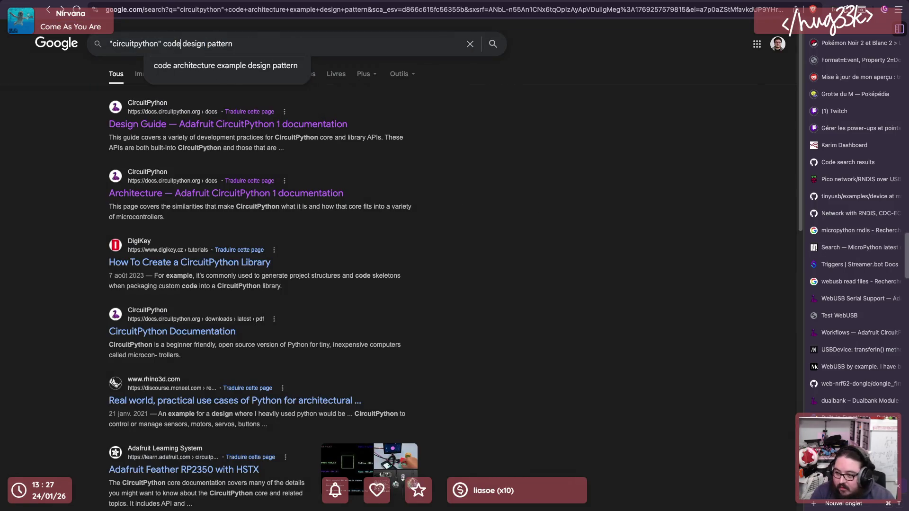
text(e)
key(BackSpace)
key(BackSpace)
key(Return)
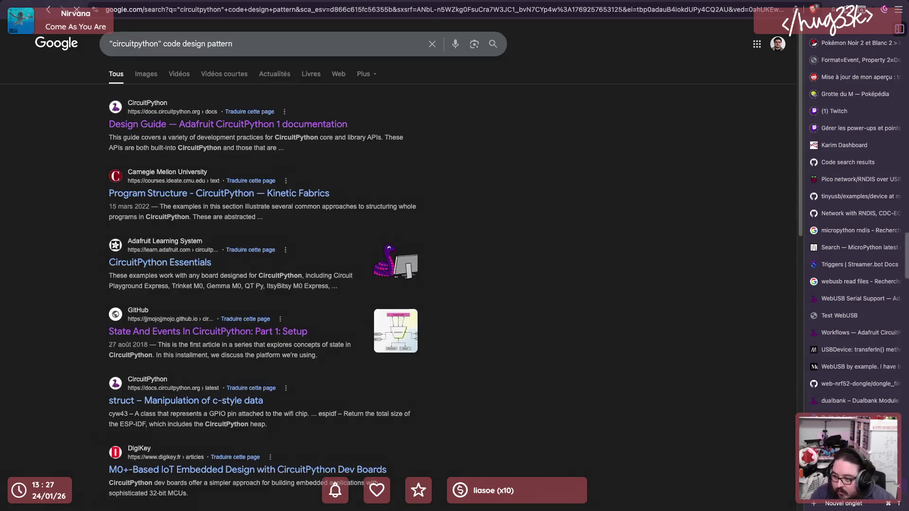
click(291, 193)
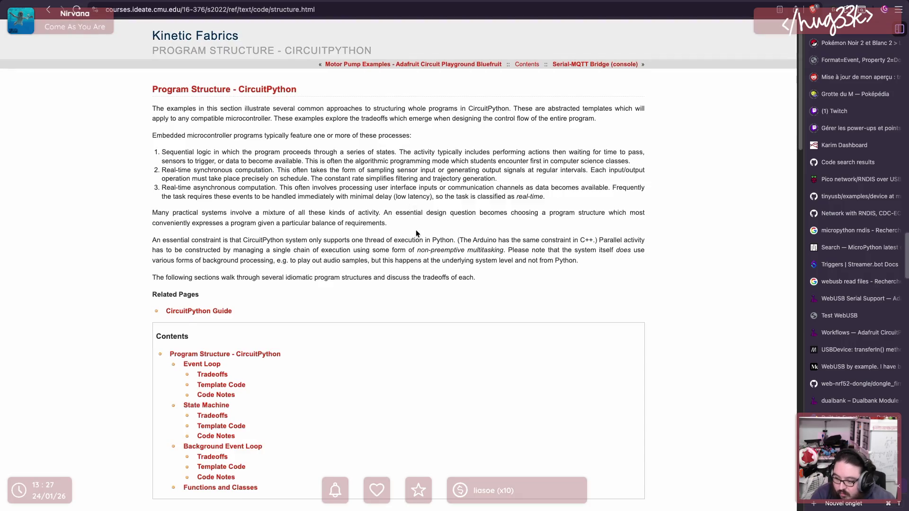
scroll(415, 229, down, 2)
Jump between the Event Loop, State Machine and Event Loop tradeoffs sections via the Contents links
click(200, 229)
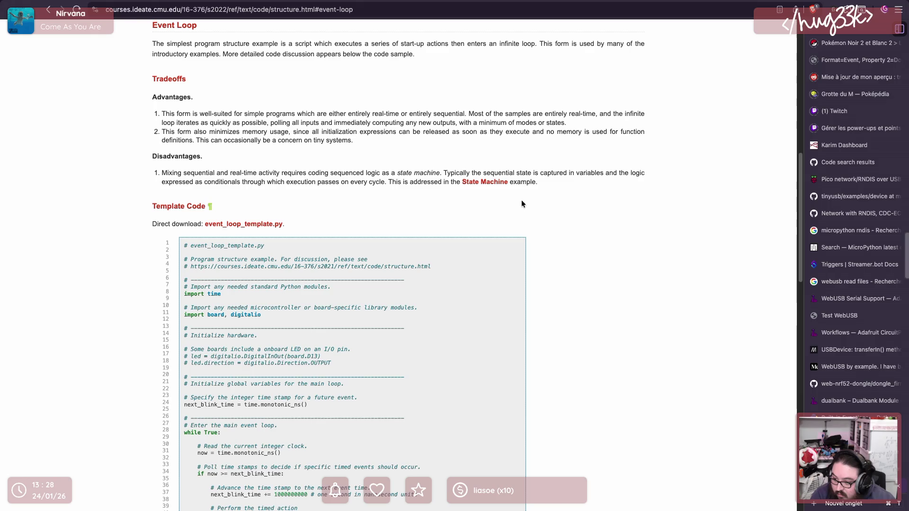
scroll(525, 241, up, 2)
scroll(524, 242, up, 2)
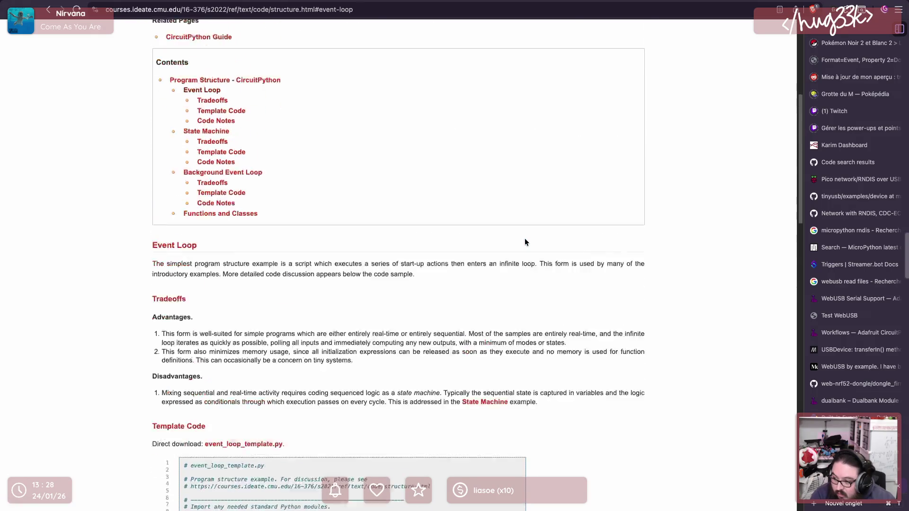
scroll(524, 241, up, 1)
click(228, 193)
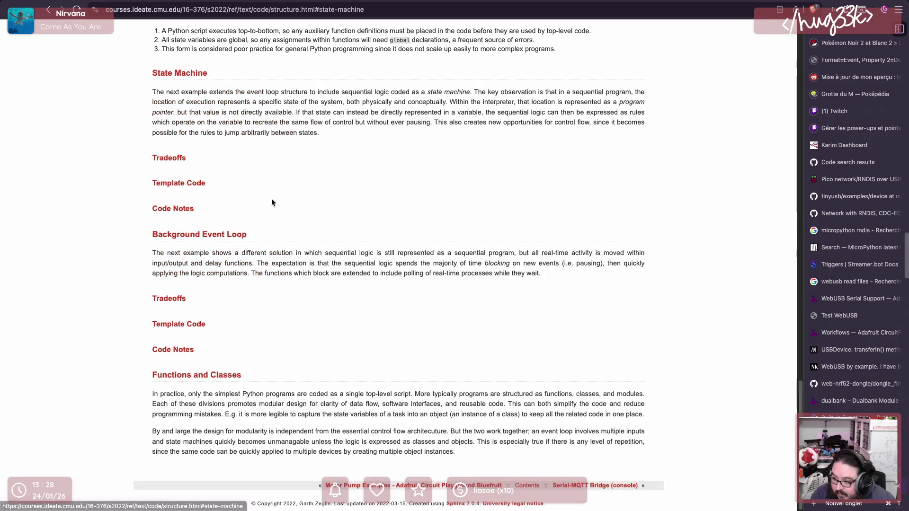
click(174, 159)
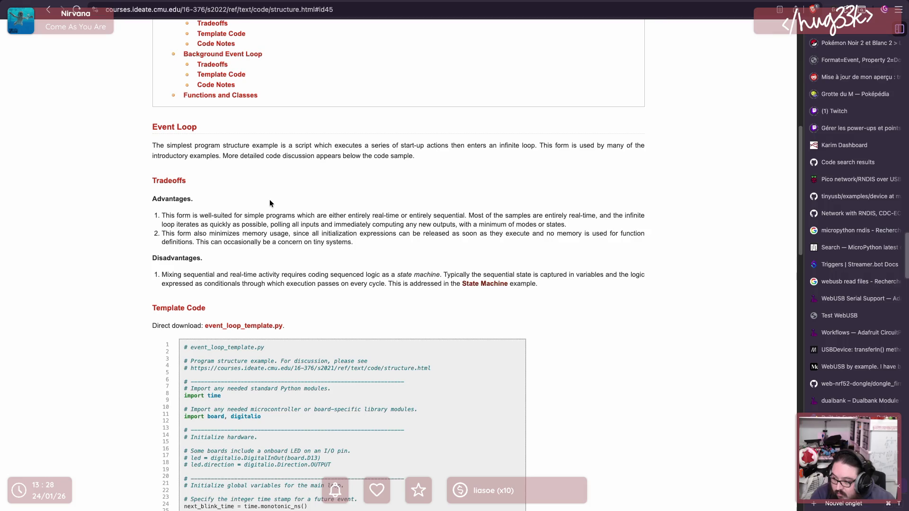
click(183, 184)
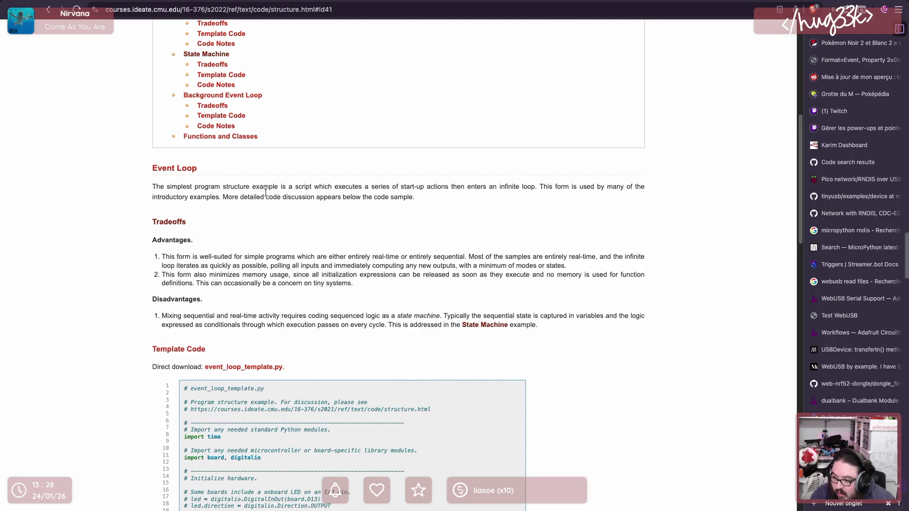
key(alt+Left)
key(alt+Left)
key(alt+Left)
key(alt+Left)
key(alt+Left)
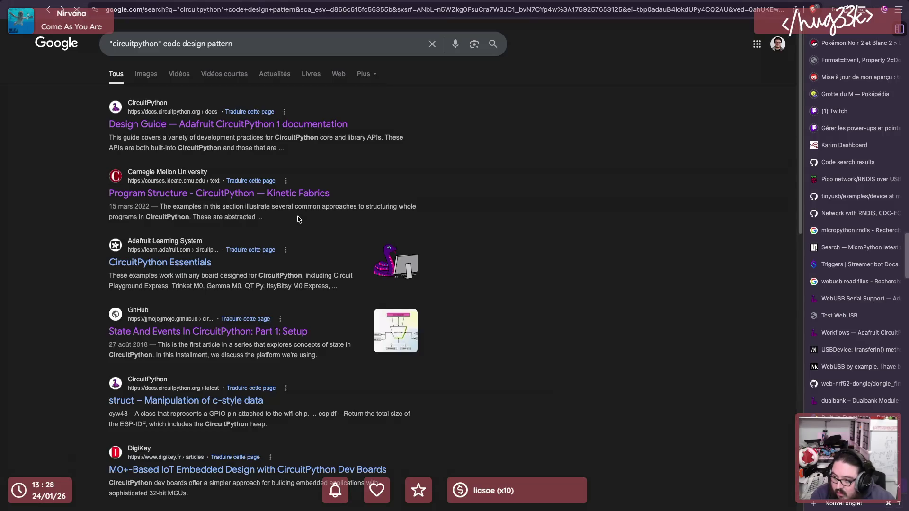
scroll(329, 231, down, 3)
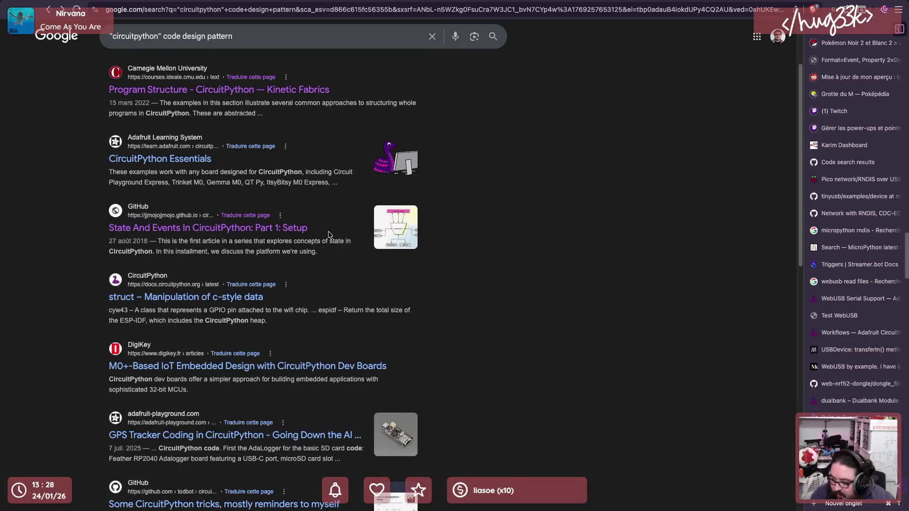
scroll(329, 235, down, 3)
scroll(329, 235, down, 5)
scroll(328, 235, down, 4)
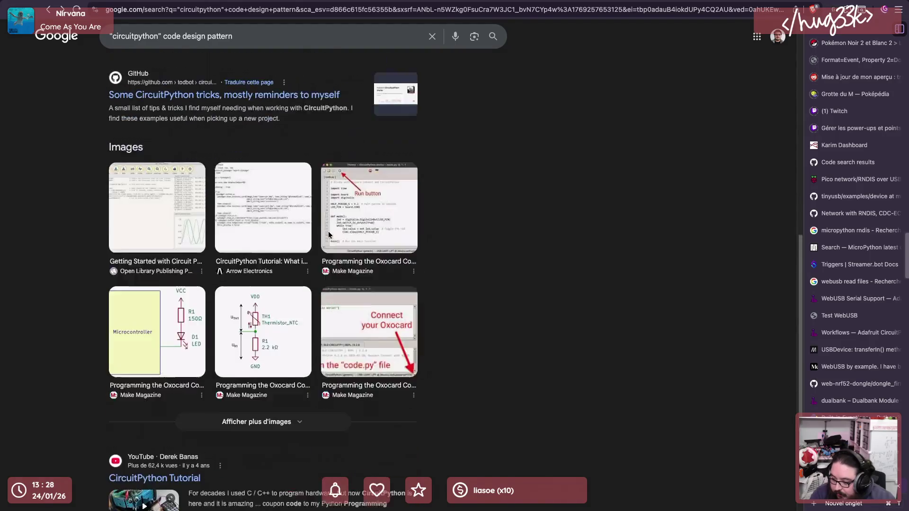
scroll(329, 234, down, 2)
scroll(329, 235, down, 4)
scroll(329, 234, up, 15)
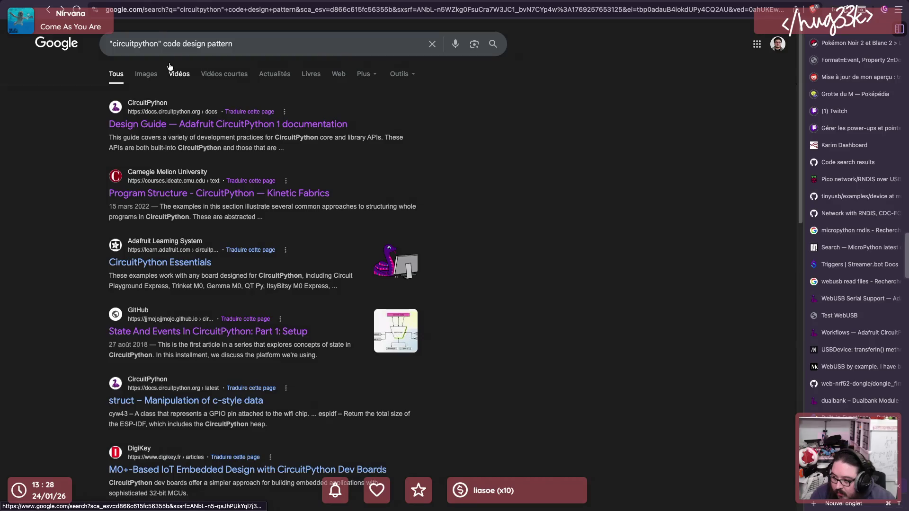
Rewrite the query to '"circuitpython" event driven pattern' and run the search
drag(162, 45, 335, 45)
text(event )
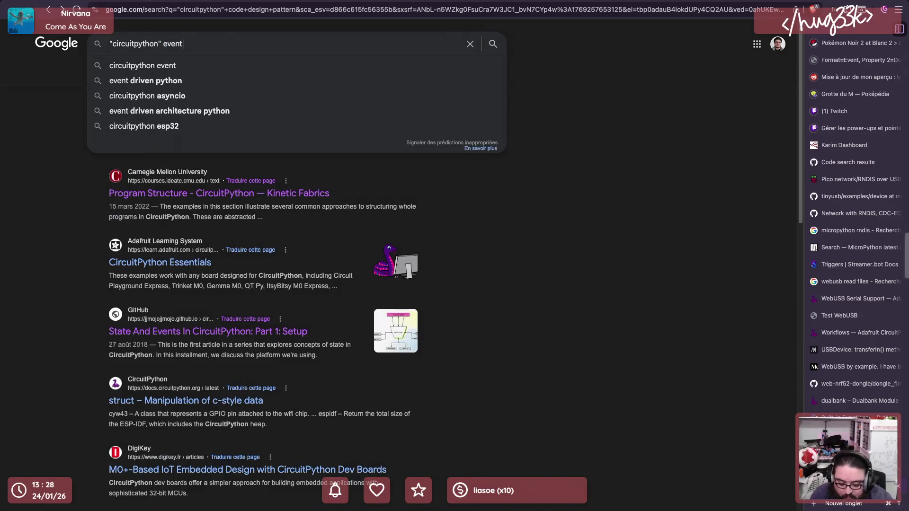
text(loo)
key(BackSpace)
key(BackSpace)
key(BackSpace)
key(BackSpace)
key(alt+shift+Left)
key(Right)
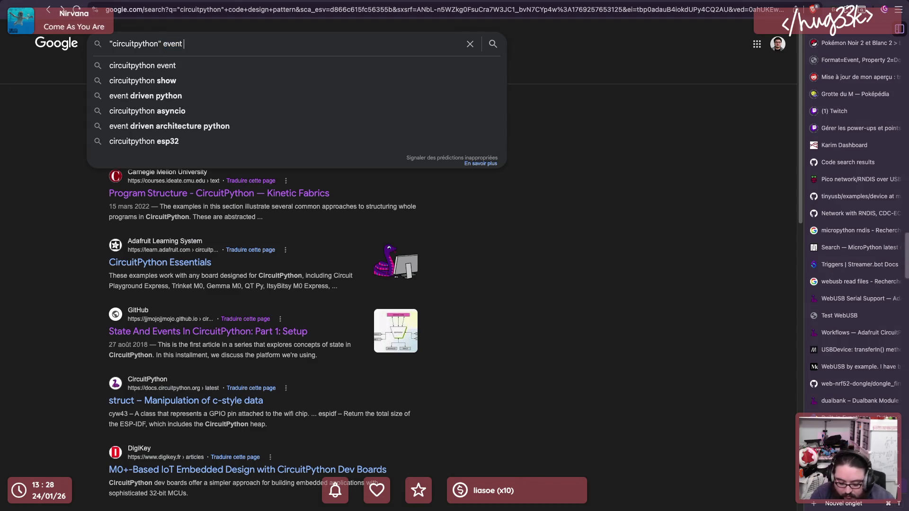
text(driven patte)
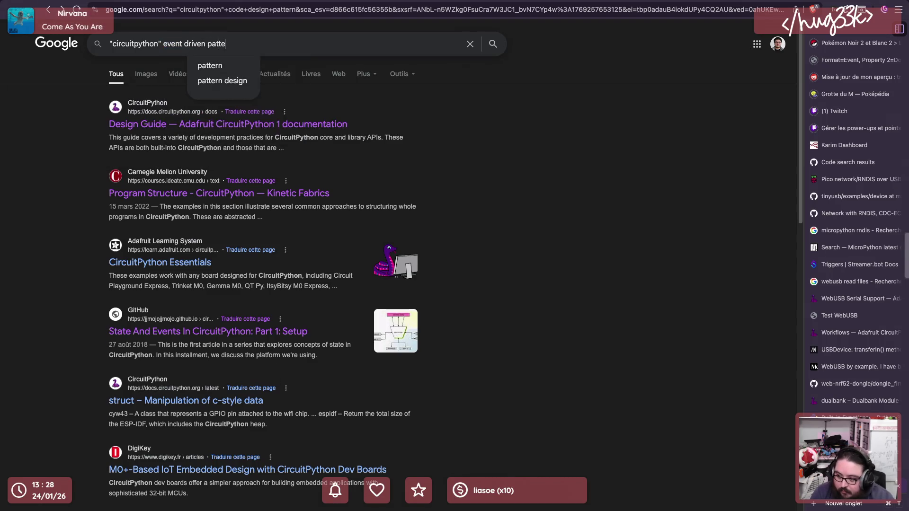
text(rn)
key(Return)
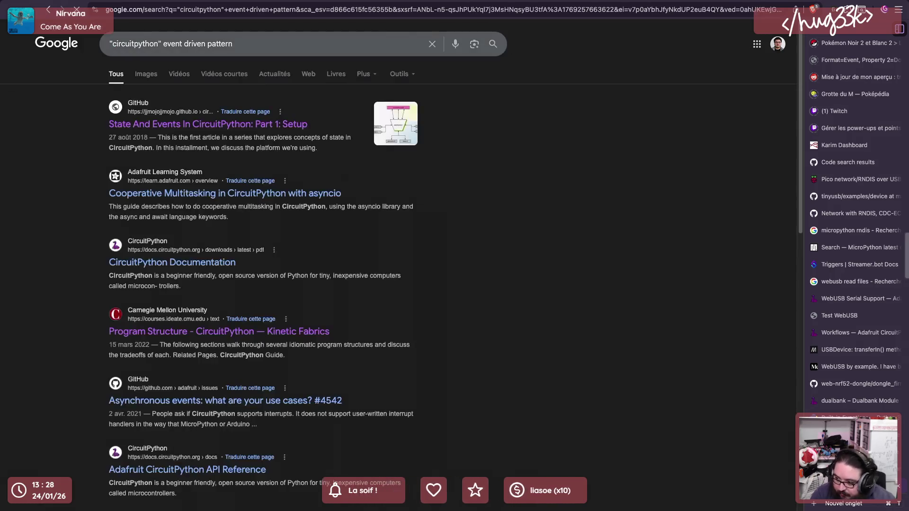
Read the Adafruit asyncio guide's overview, pass Concurrent Tasks, and reach the Handling Interrupts countio example
click(341, 195)
scroll(569, 234, down, 2)
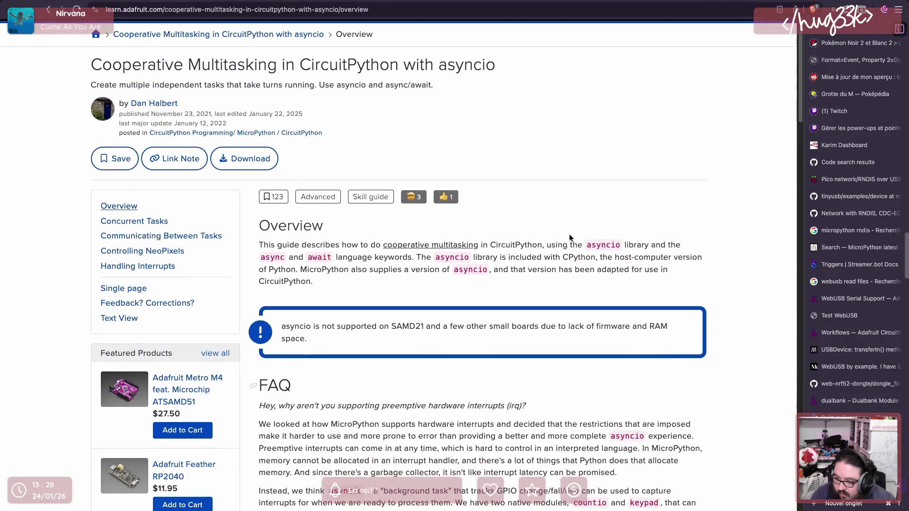
scroll(560, 146, down, 1)
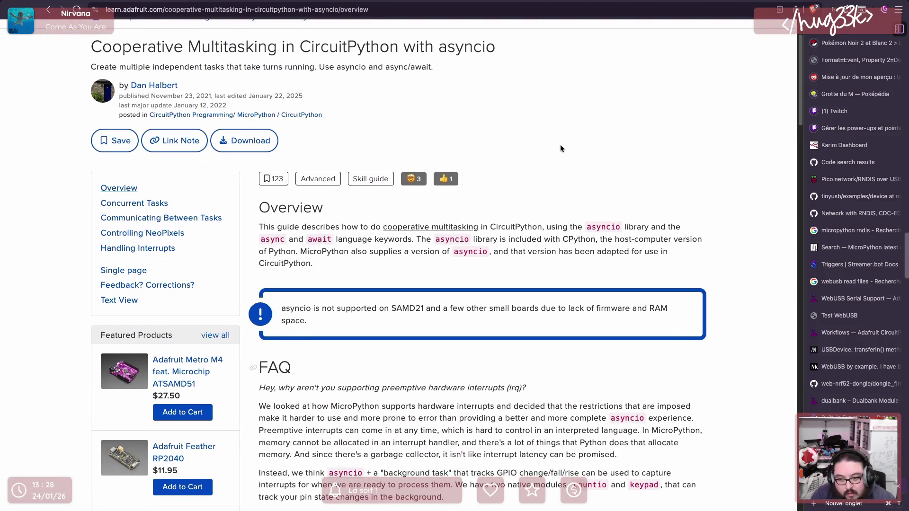
scroll(560, 148, down, 2)
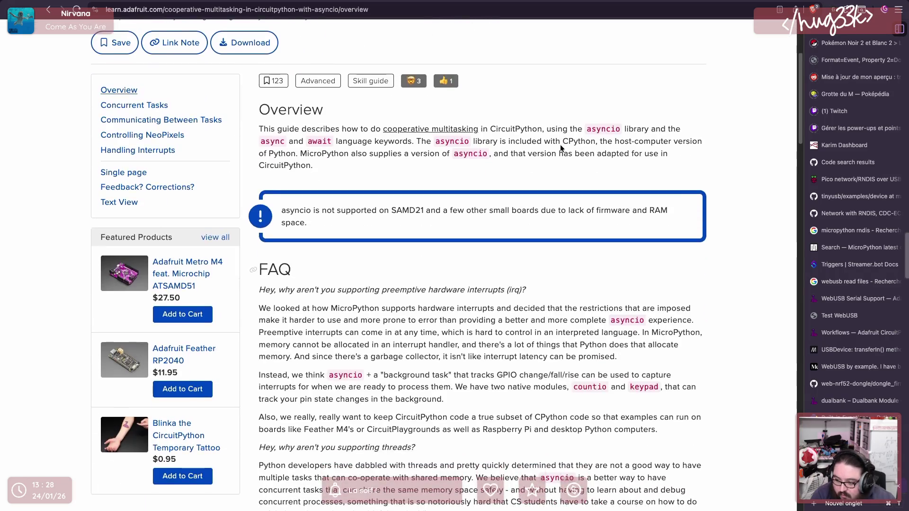
scroll(561, 148, down, 3)
scroll(560, 147, down, 1)
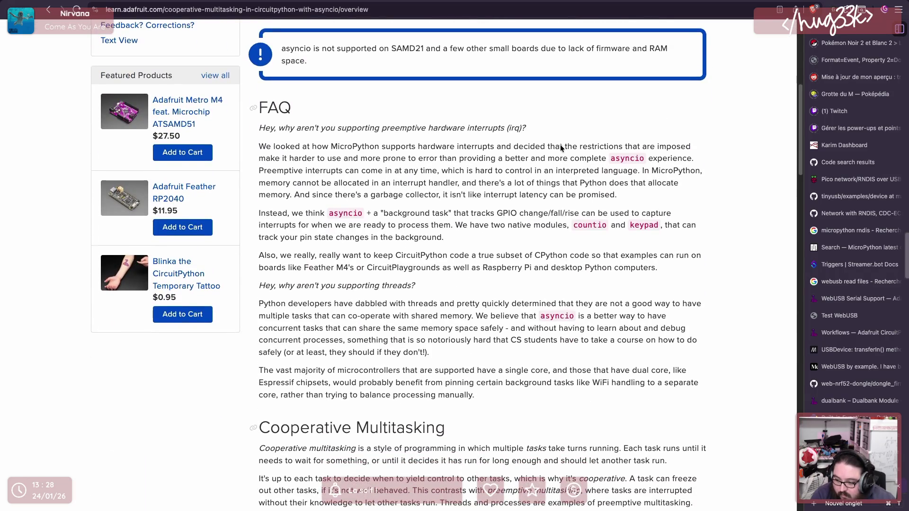
scroll(561, 144, up, 2)
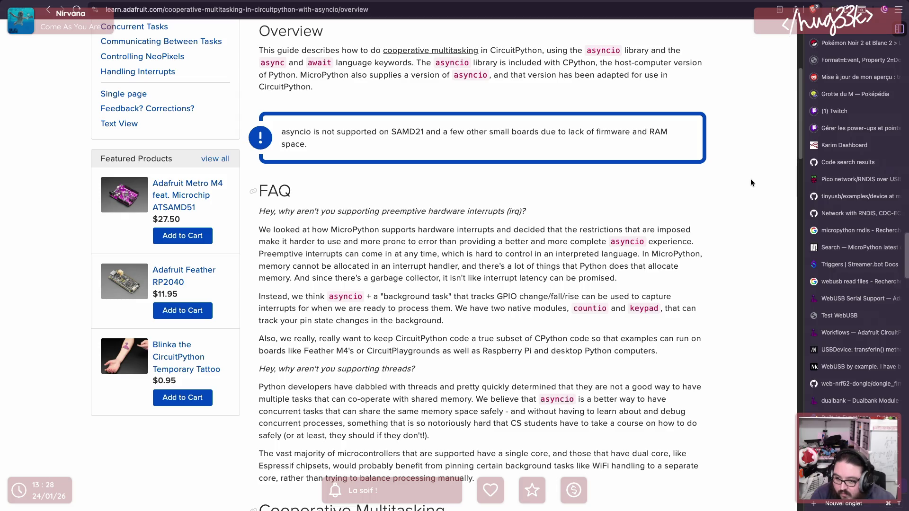
scroll(751, 182, down, 2)
scroll(750, 182, down, 3)
scroll(738, 196, down, 3)
scroll(737, 200, down, 1)
scroll(738, 200, down, 3)
scroll(737, 199, down, 2)
scroll(737, 200, down, 2)
scroll(736, 199, down, 4)
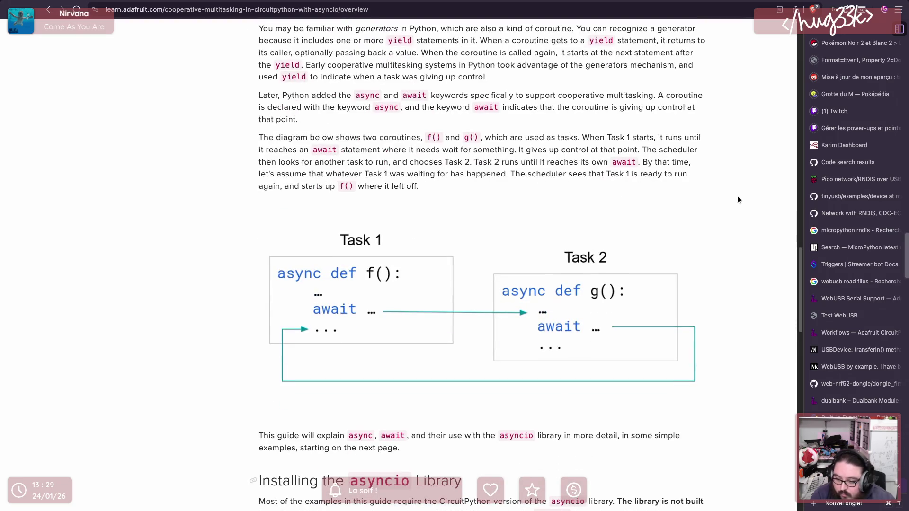
scroll(738, 200, down, 1)
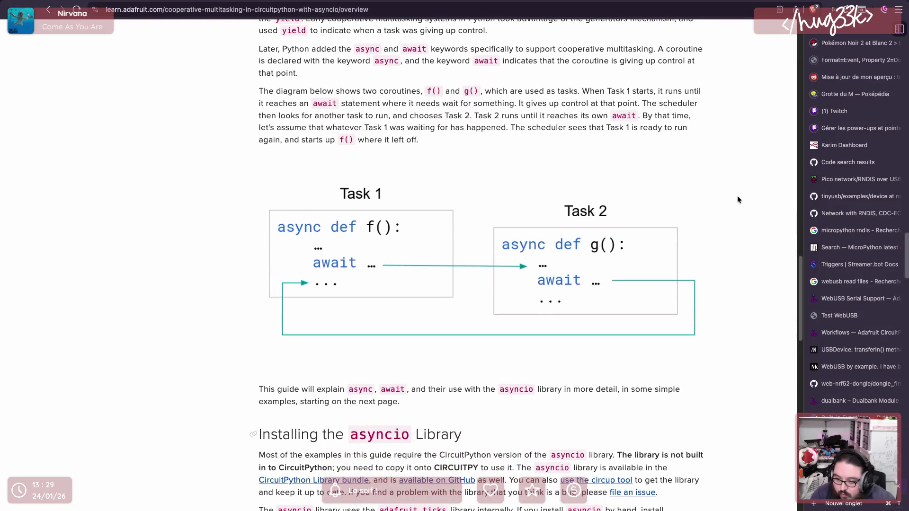
scroll(738, 200, down, 1)
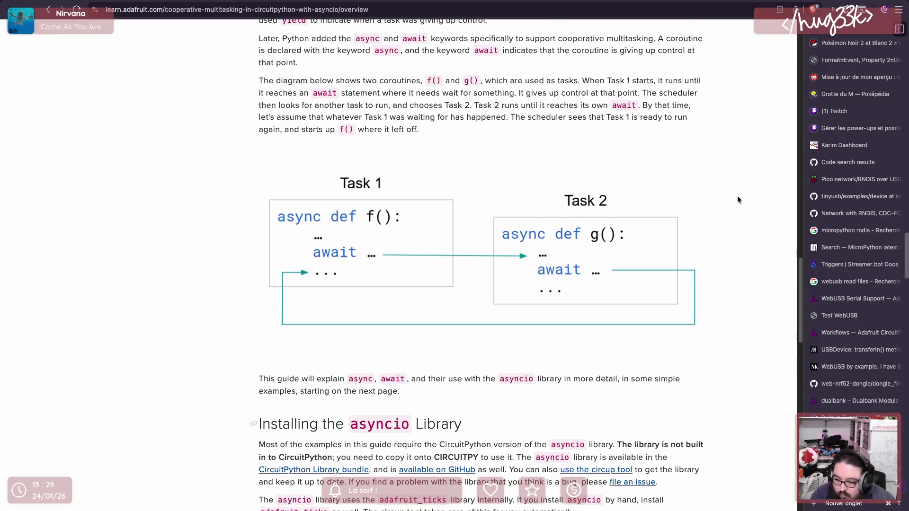
scroll(737, 199, down, 2)
scroll(736, 200, down, 3)
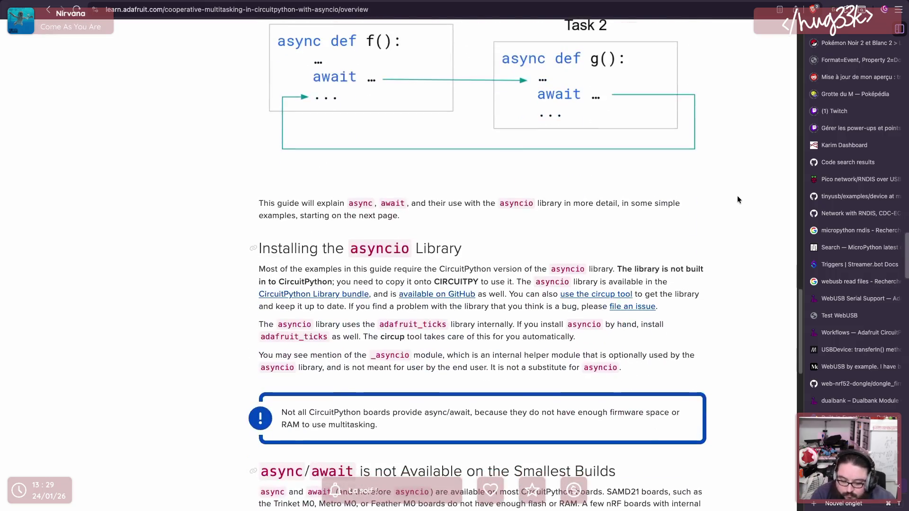
scroll(736, 197, down, 1)
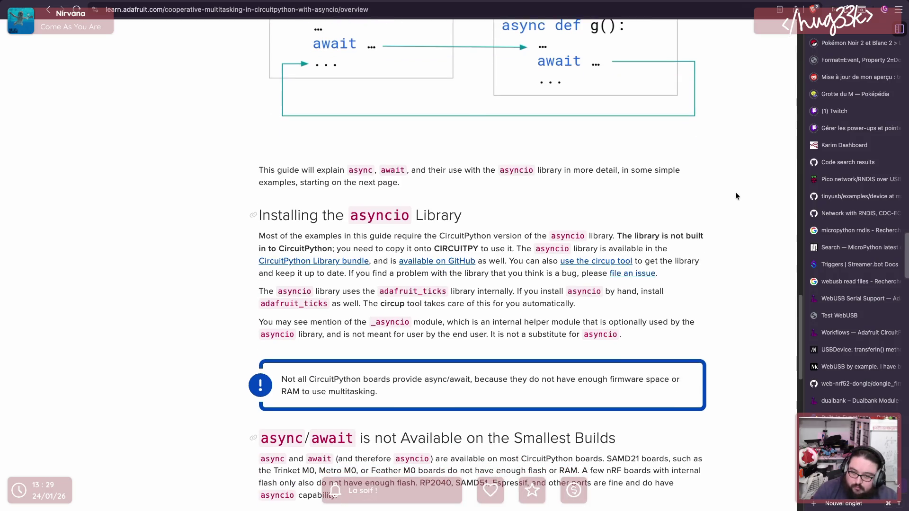
scroll(735, 191, down, 1)
scroll(734, 190, down, 5)
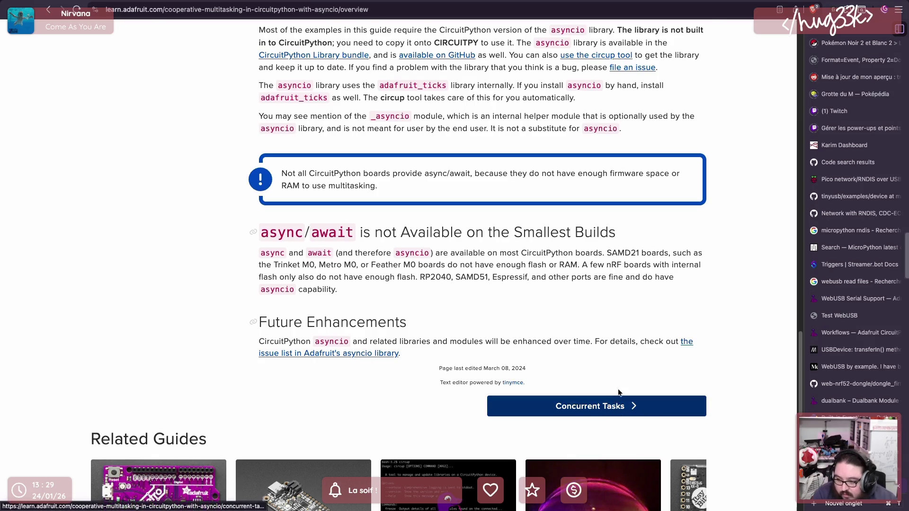
click(625, 406)
scroll(645, 307, down, 3)
scroll(646, 305, down, 2)
scroll(648, 302, down, 7)
scroll(651, 298, up, 7)
scroll(651, 298, up, 3)
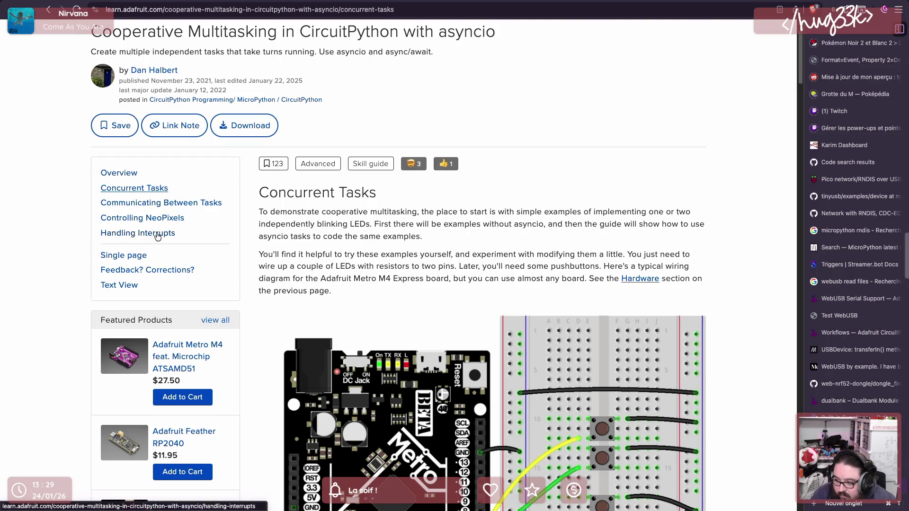
click(158, 233)
scroll(630, 231, down, 4)
scroll(631, 232, down, 5)
scroll(631, 232, down, 4)
scroll(630, 232, down, 4)
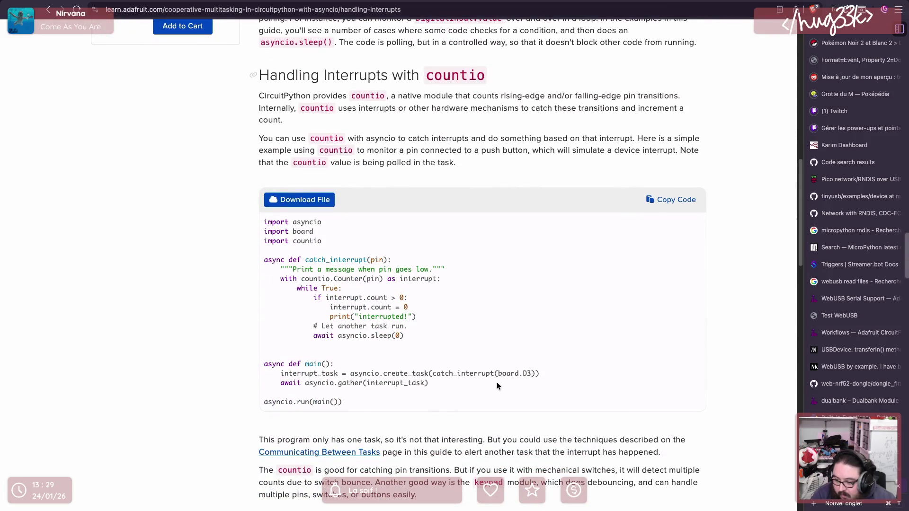
In the event-driven image results, preview the Encore Cloud diagram and follow it to the article
key(ctrl+Tab)
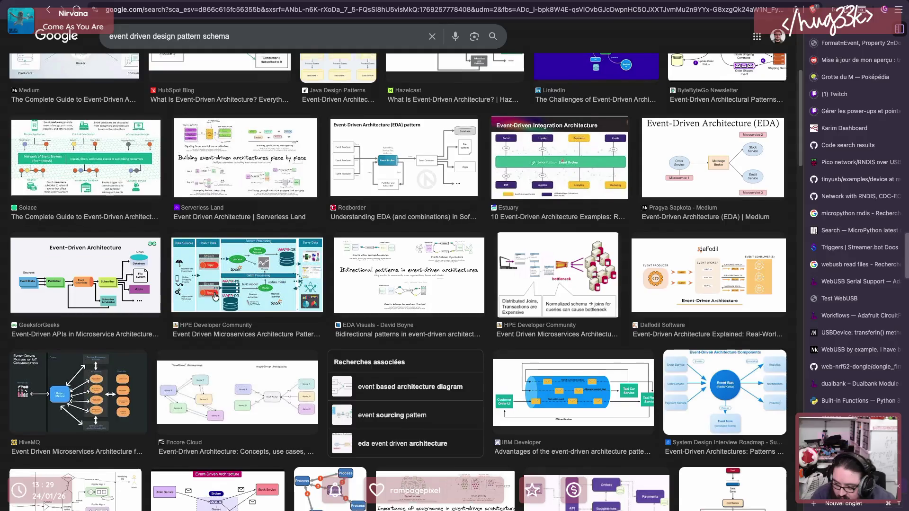
scroll(215, 296, down, 1)
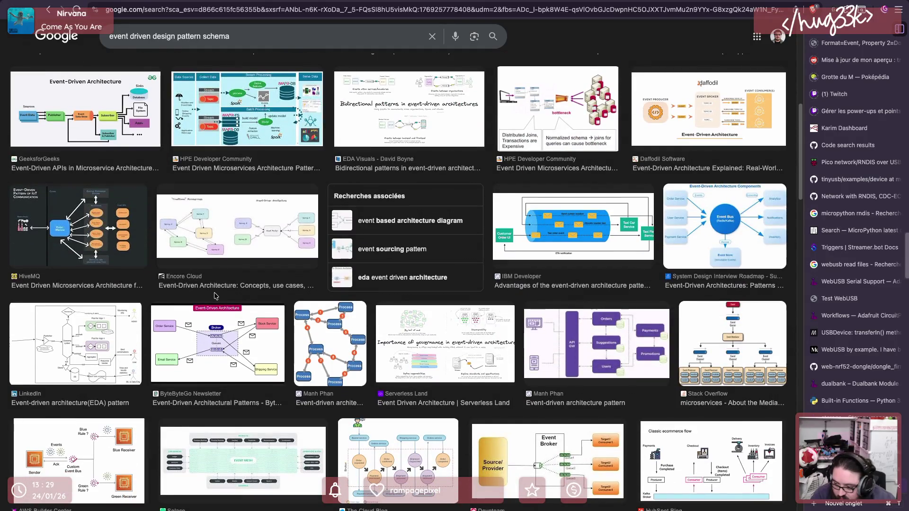
scroll(215, 296, up, 1)
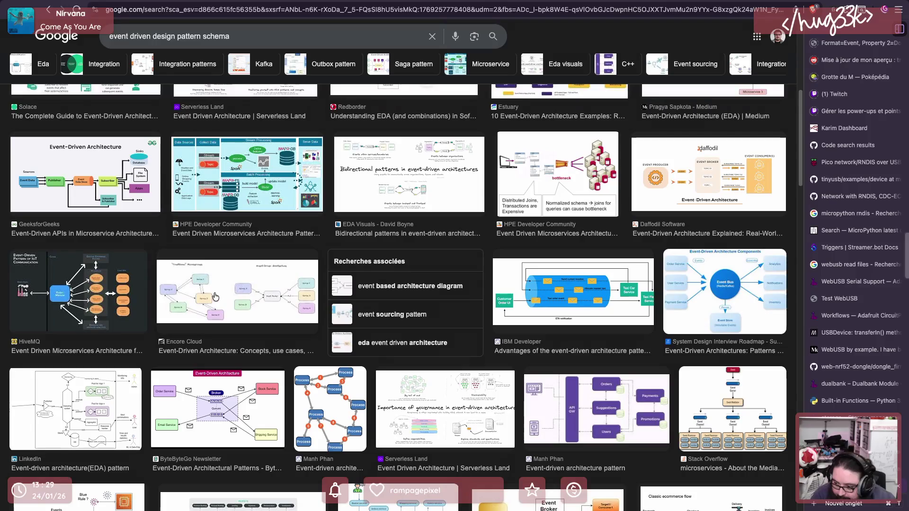
click(264, 298)
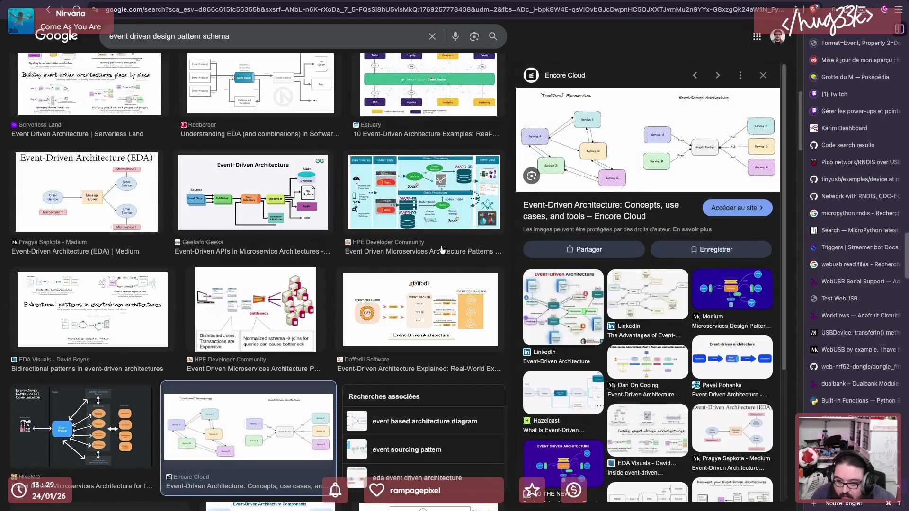
click(724, 156)
scroll(410, 290, down, 3)
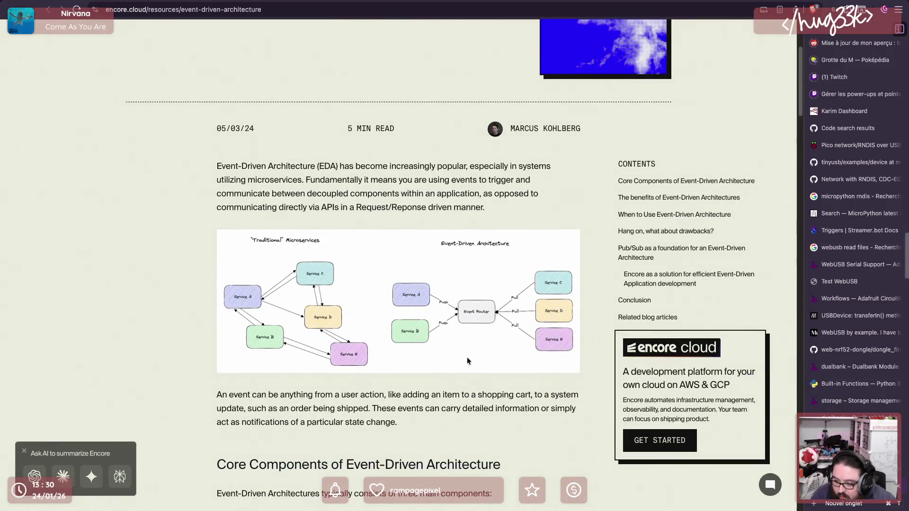
scroll(467, 361, down, 2)
Open the article's Event-Driven Architecture diagram as a standalone image in a new tab
right_click(484, 193)
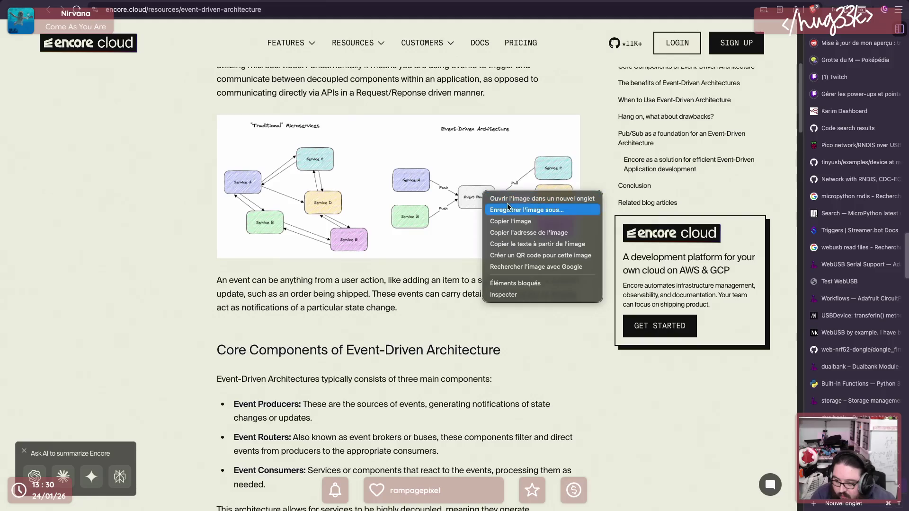
click(516, 200)
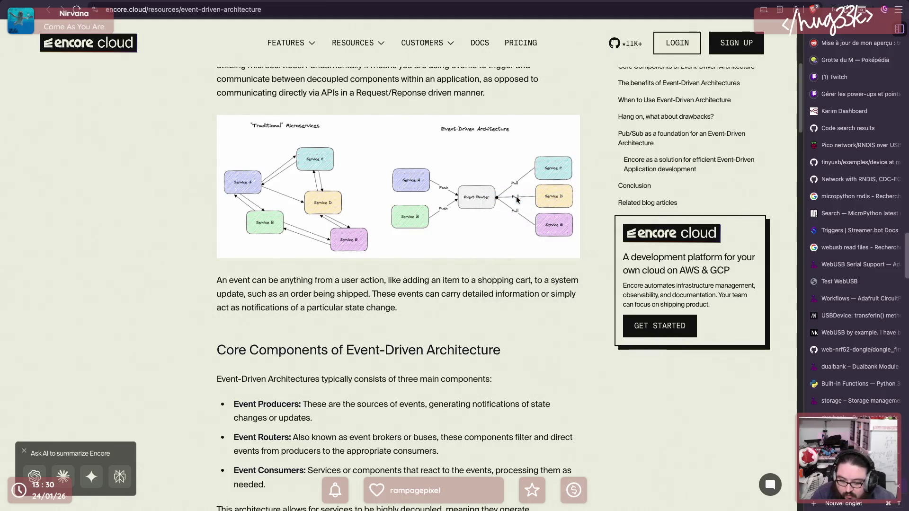
ctrl+scroll(438, 214, up, 3)
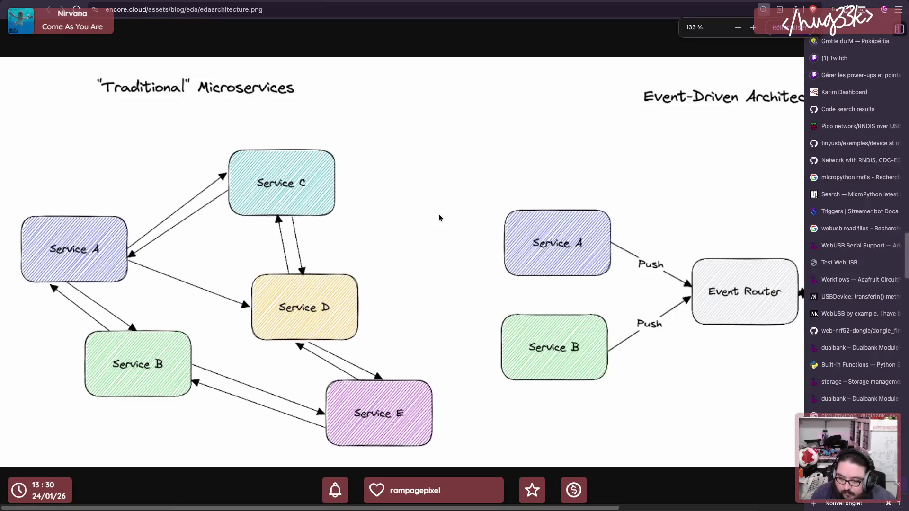
scroll(438, 213, right, 2)
scroll(436, 209, right, 2)
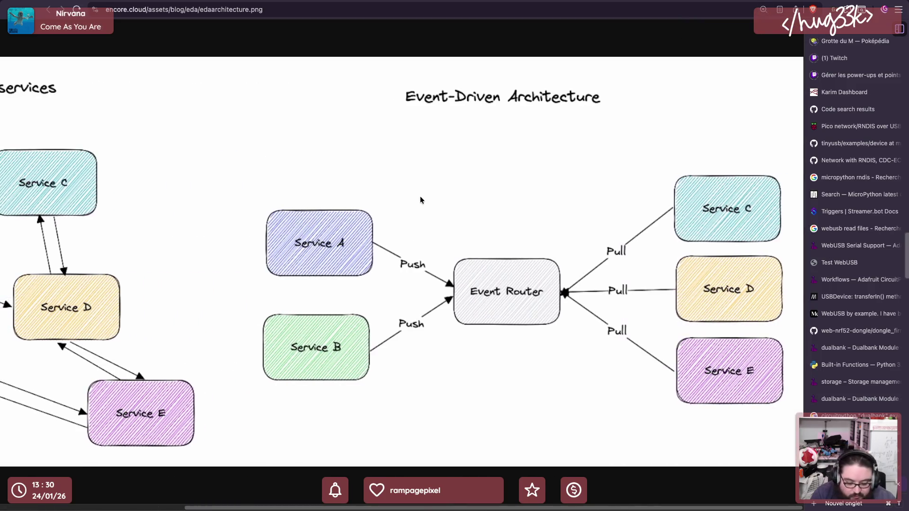
ctrl+scroll(420, 196, up, 1)
scroll(442, 188, left, 1)
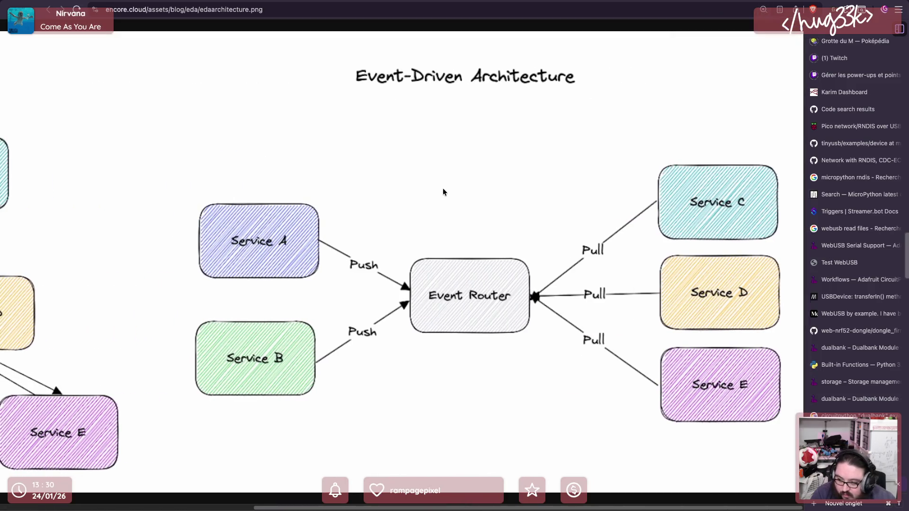
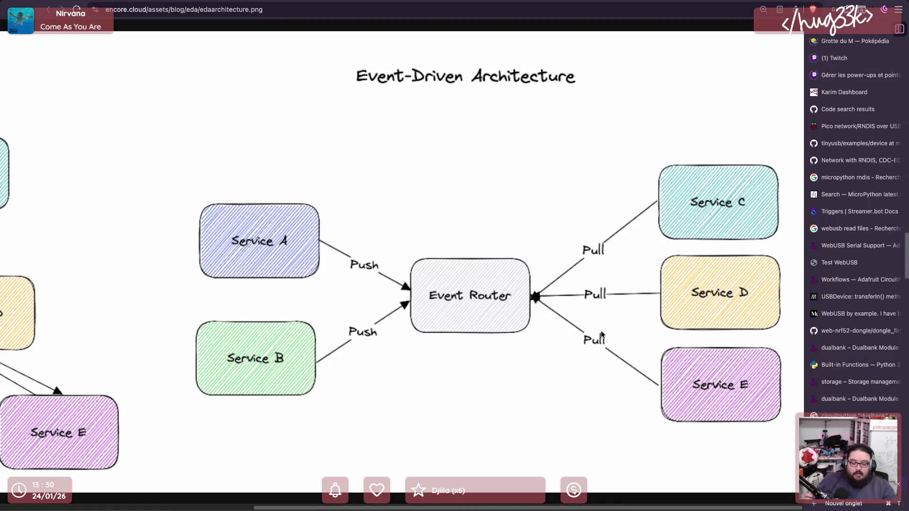
Switch to the Excalidraw workspace, focus the diagram window and pick the rectangle tool
key(ctrl+Right)
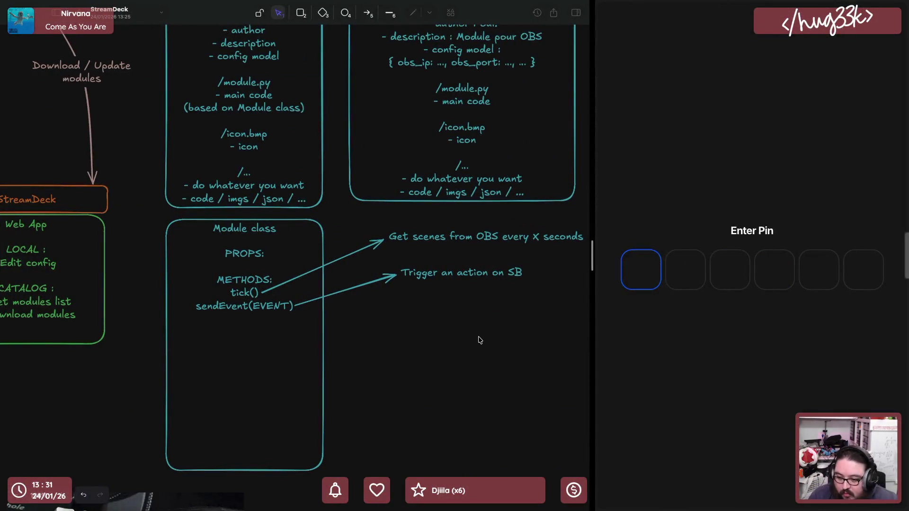
click(478, 339)
scroll(478, 340, down, 5)
scroll(423, 346, up, 4)
scroll(422, 346, down, 2)
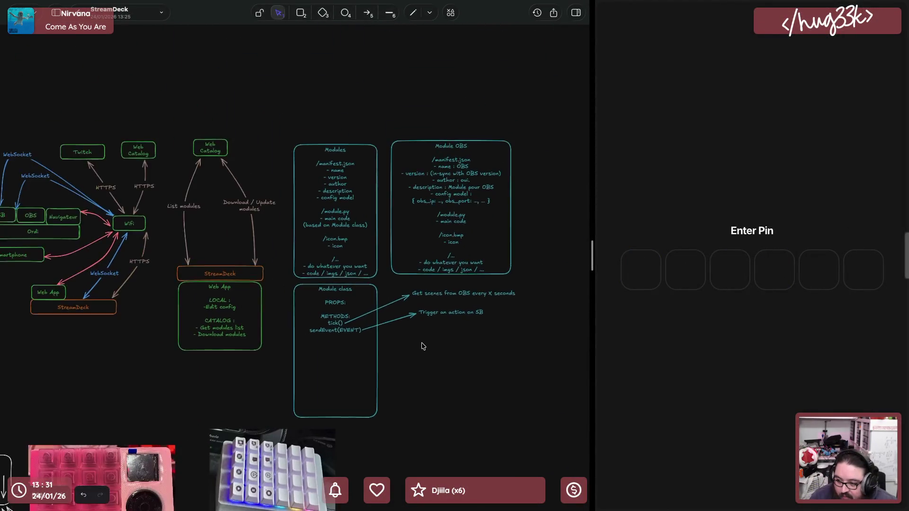
scroll(421, 346, up, 5)
click(301, 13)
Draw a teal box above the diagram labelled Module OBS and shrink it around the label
drag(197, 83, 315, 143)
double_click(270, 112)
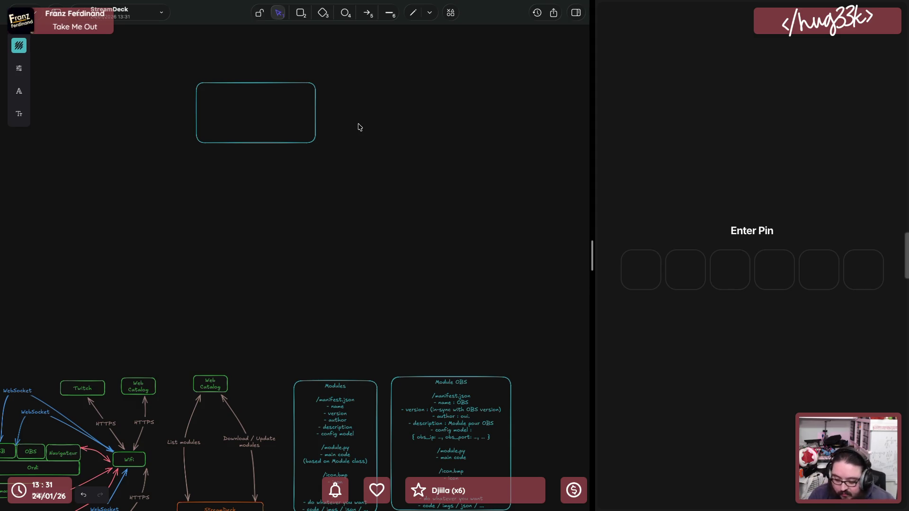
double_click(290, 147)
text(Module OBS)
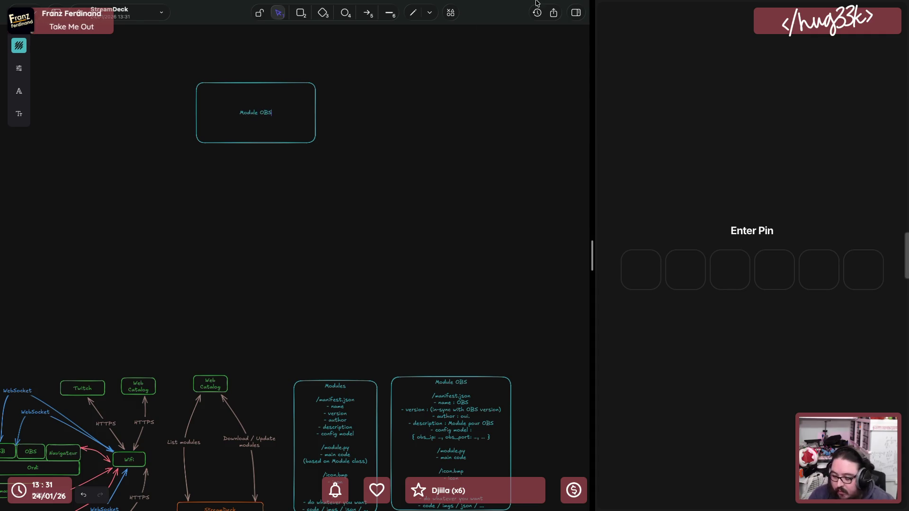
scroll(207, 138, up, 5)
scroll(207, 138, up, 1)
key(Escape)
mouse_move(433, 149)
mouse_down()
mouse_move(308, 63)
mouse_move(254, 48)
mouse_move(504, 131)
mouse_move(491, 99)
mouse_move(486, 152)
mouse_up()
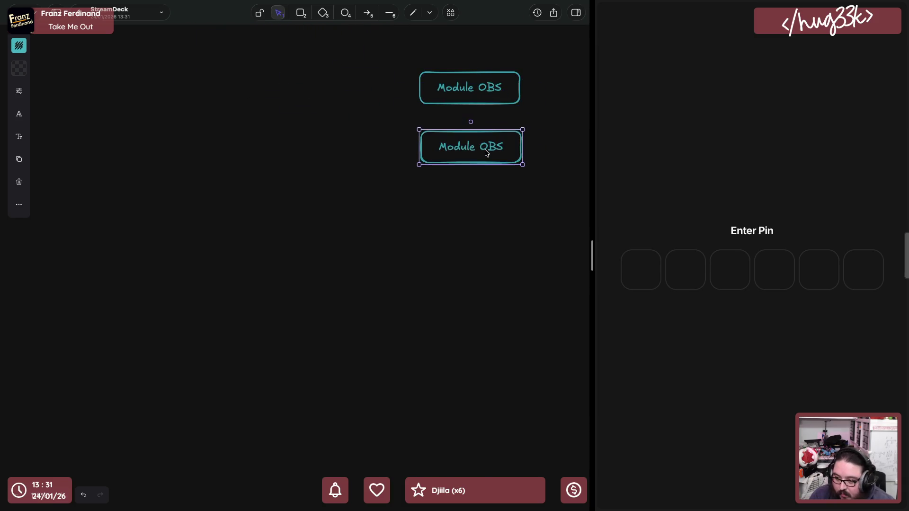
Make copies of the box relabelled Module SB and, to its left, Core
double_click(485, 153)
text(SB)
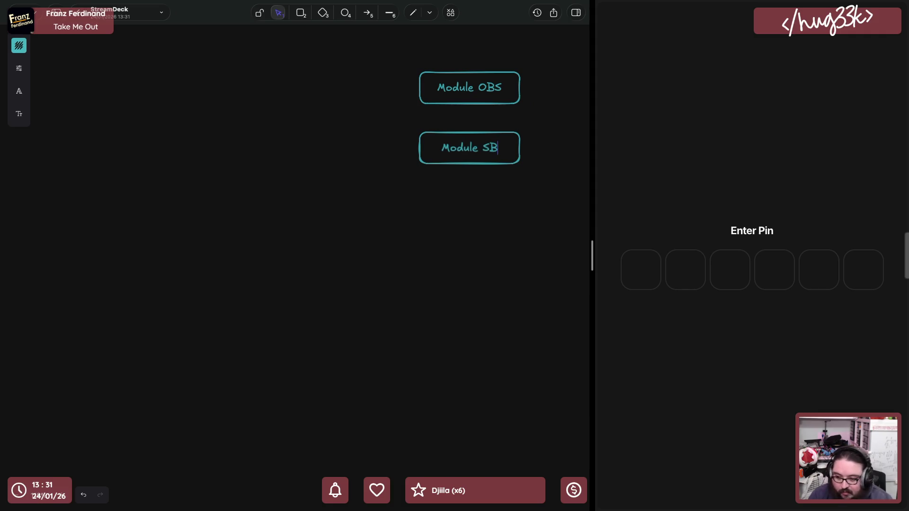
click(414, 174)
alt+drag(463, 154, 308, 155)
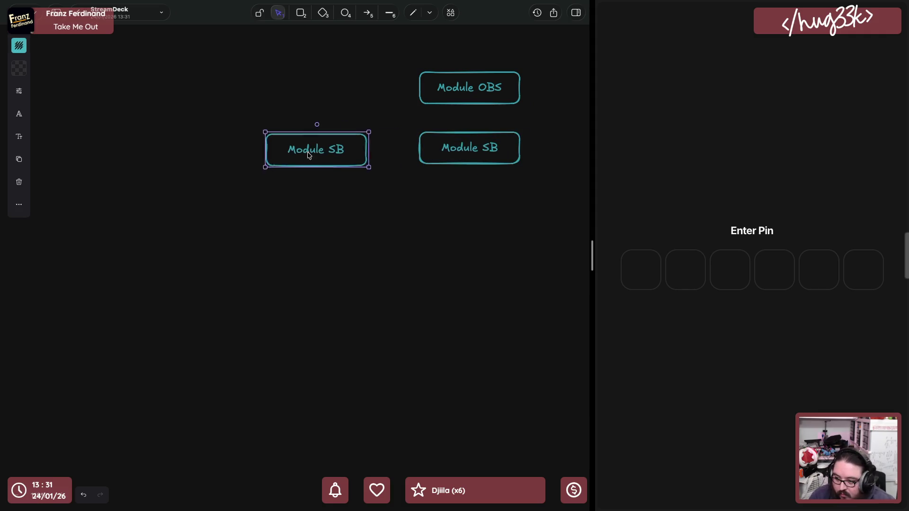
double_click(308, 156)
text(Core)
click(328, 169)
Give the Core box a purple outline and place a copy of it up and left
click(19, 44)
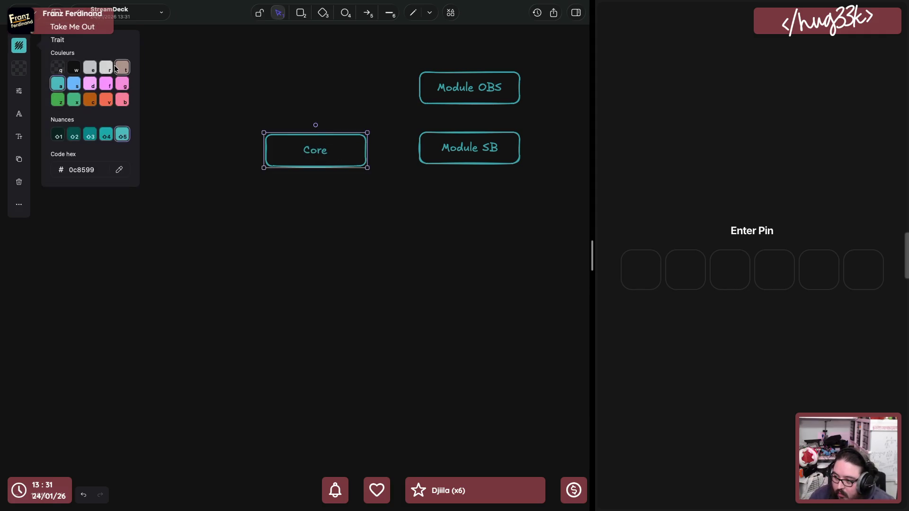
click(106, 86)
click(300, 178)
mouse_move(315, 158)
mouse_down()
mouse_move(313, 128)
mouse_move(158, 84)
mouse_up()
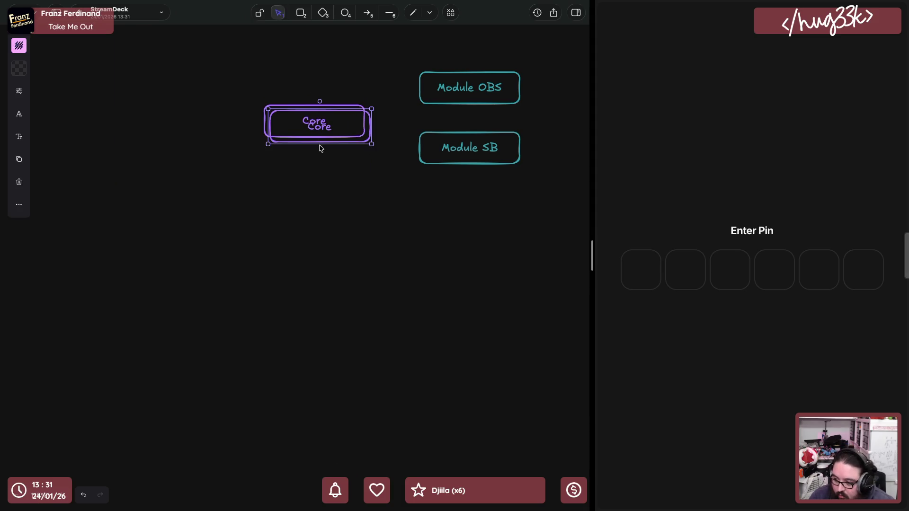
Make the top-left Core copy orange-outlined and rename it Module Bouton
click(19, 47)
click(107, 102)
double_click(153, 75)
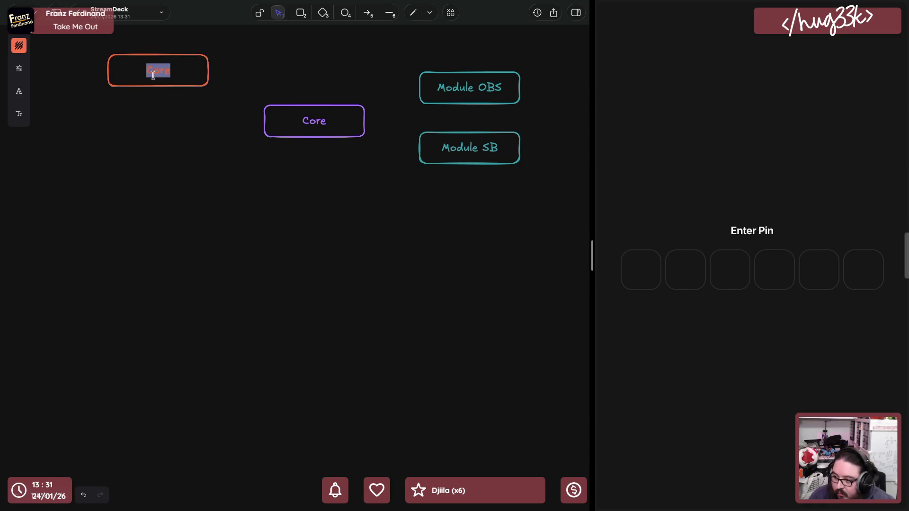
text(Module )
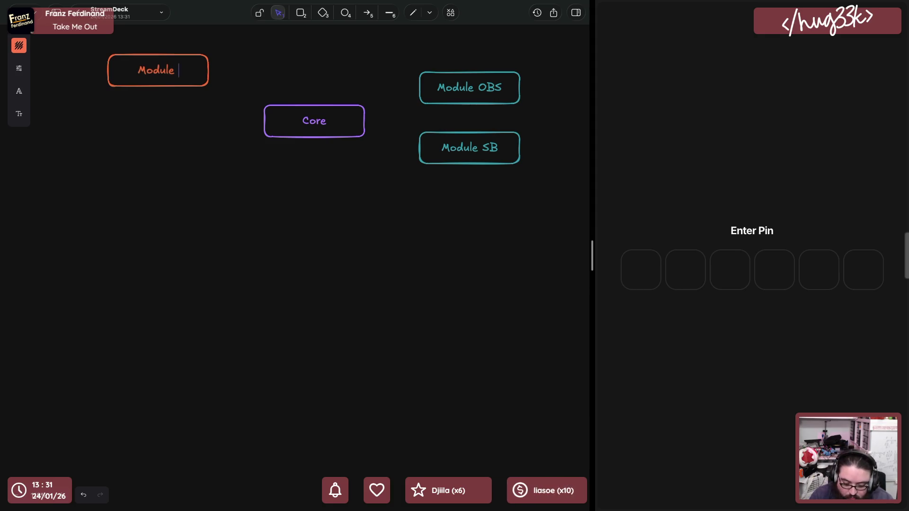
text(Bouton)
click(167, 142)
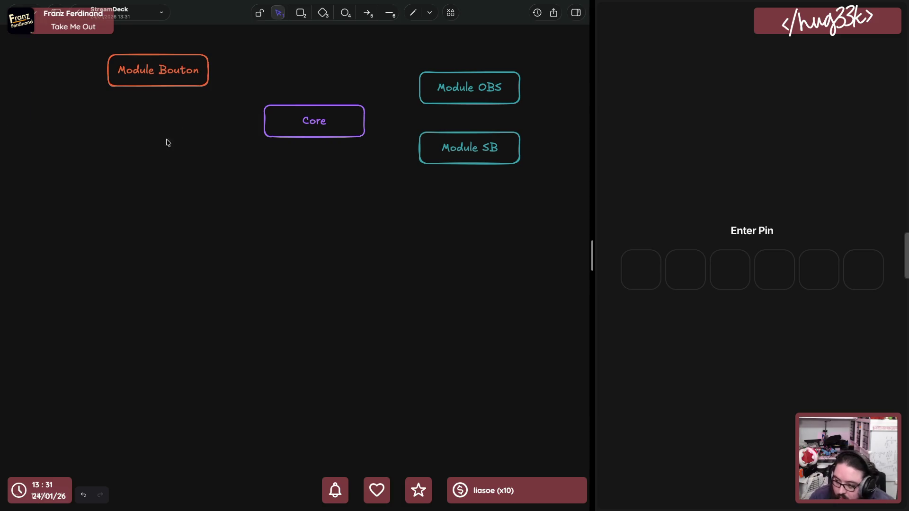
Place a copy of Module Bouton below it renamed Module RGB
click(192, 78)
alt+drag(192, 77, 191, 124)
double_click(191, 125)
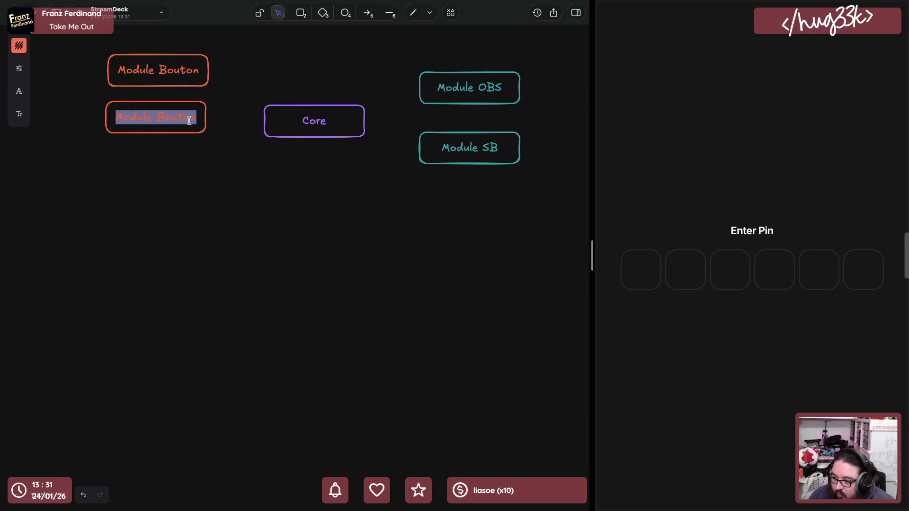
text(RGB)
click(239, 200)
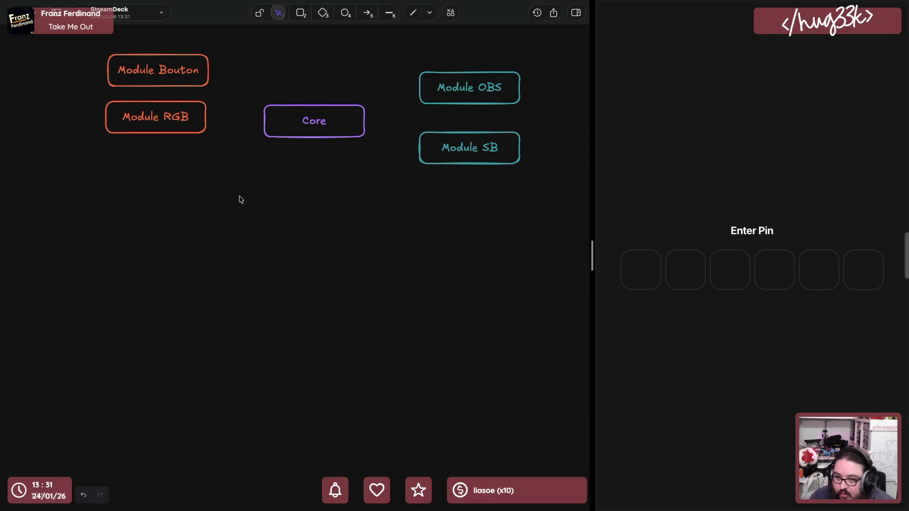
Duplicate Module RGB below itself and rename the copy Module Écran
click(179, 78)
click(170, 122)
key(ctrl+d)
drag(171, 131, 166, 169)
double_click(182, 164)
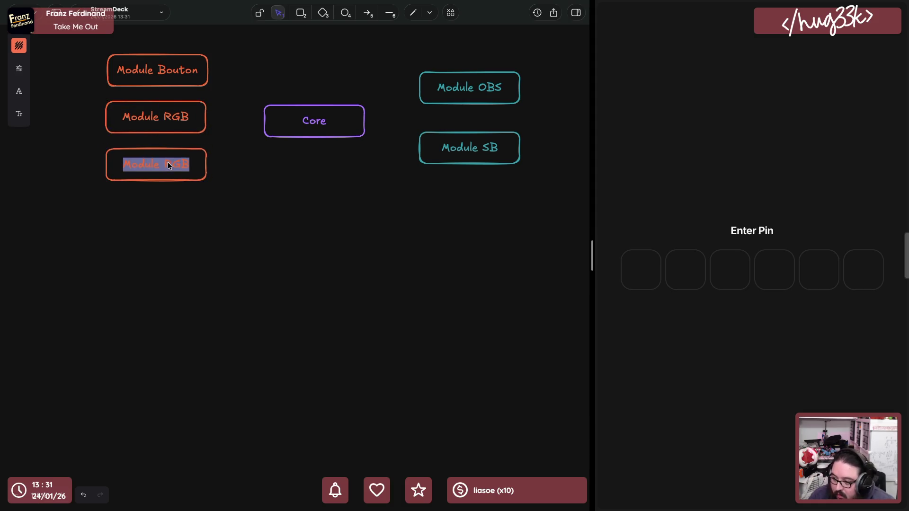
double_click(180, 165)
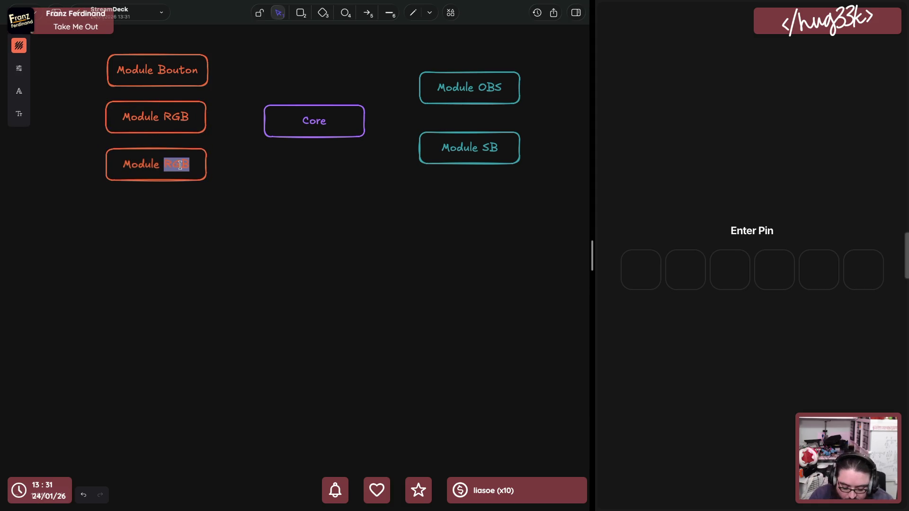
key(Caps_Lock)
text(É)
key(Caps_Lock)
text(cran)
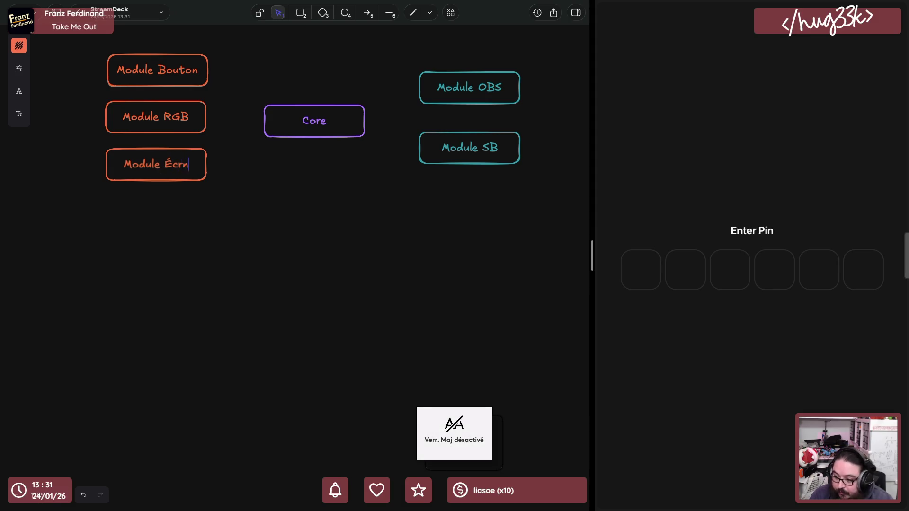
click(233, 192)
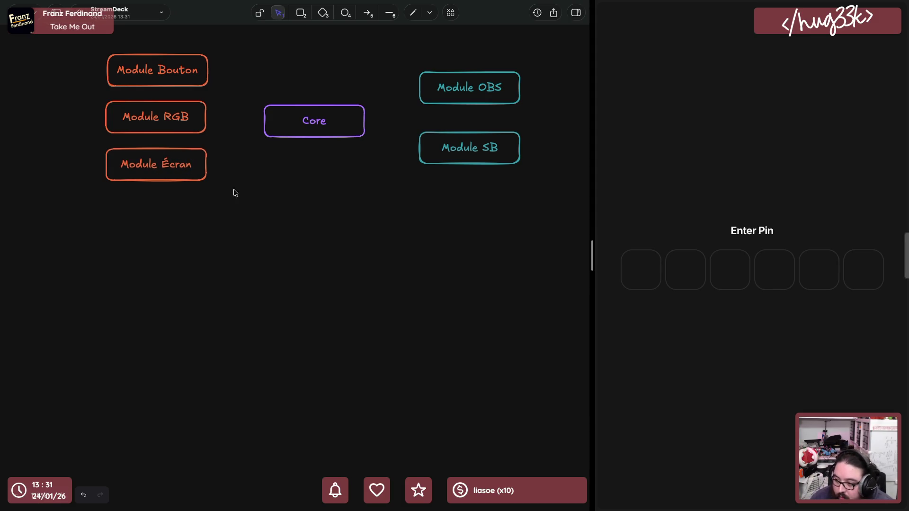
Spread the orange module boxes, Core, Module SB and Module OBS further apart
drag(163, 172, 163, 312)
drag(150, 124, 151, 188)
drag(317, 134, 320, 194)
mouse_move(219, 360)
mouse_down()
mouse_move(119, 57)
mouse_move(75, 57)
mouse_up()
mouse_move(489, 156)
mouse_down()
mouse_move(496, 261)
mouse_move(479, 264)
mouse_up()
click(333, 192)
click(483, 255)
drag(440, 95, 448, 106)
click(384, 169)
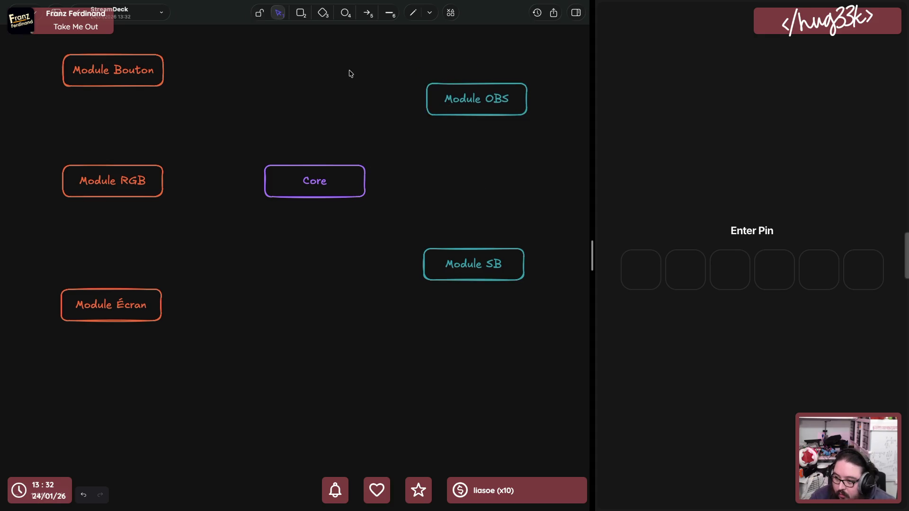
Connect Module Bouton to Core with a white arrow labelled 1. Appui
click(369, 13)
drag(167, 78, 259, 167)
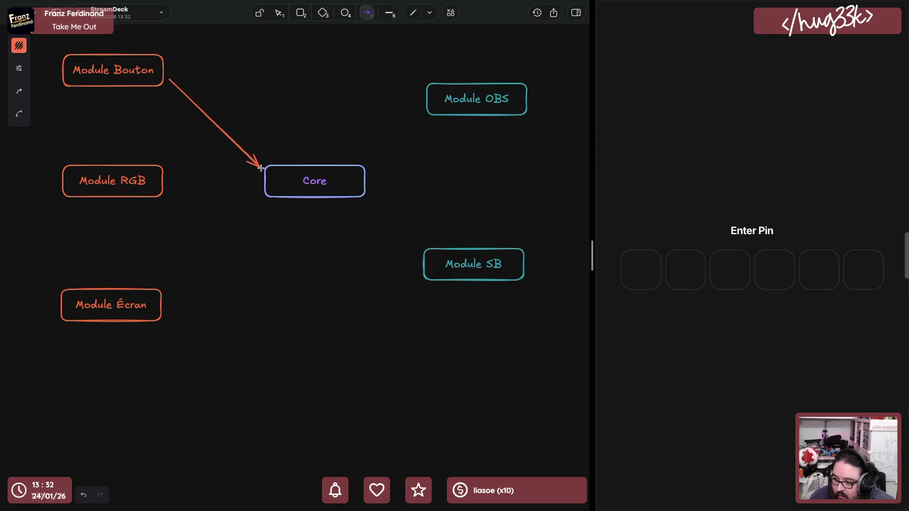
click(18, 46)
click(73, 69)
click(249, 120)
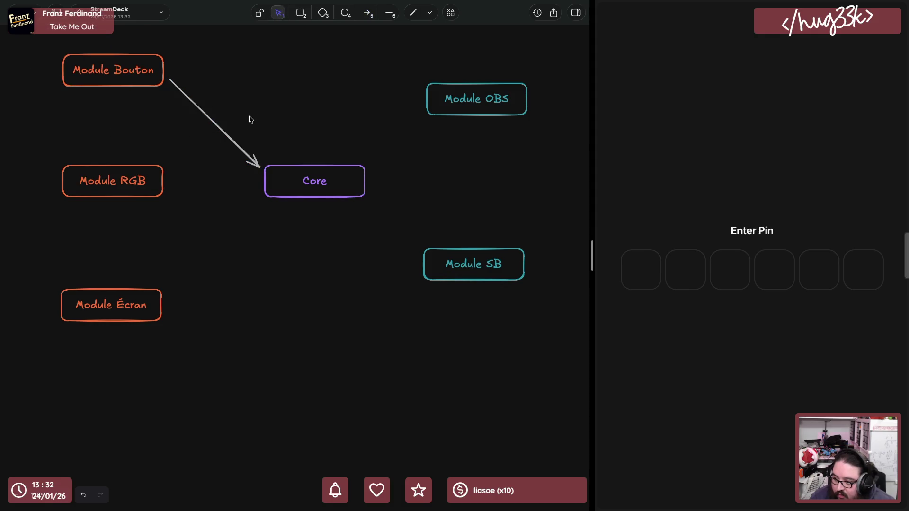
double_click(229, 141)
text(1.)
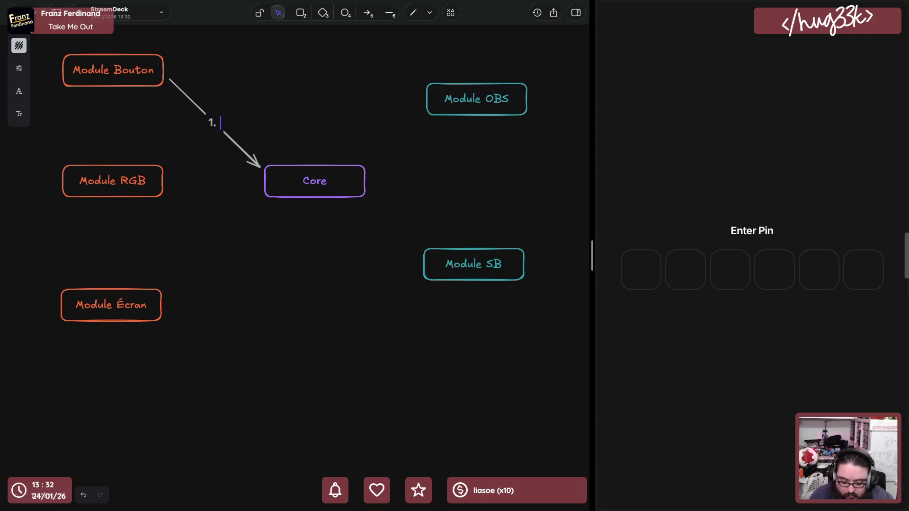
text( Pr)
text(Appui)
click(343, 97)
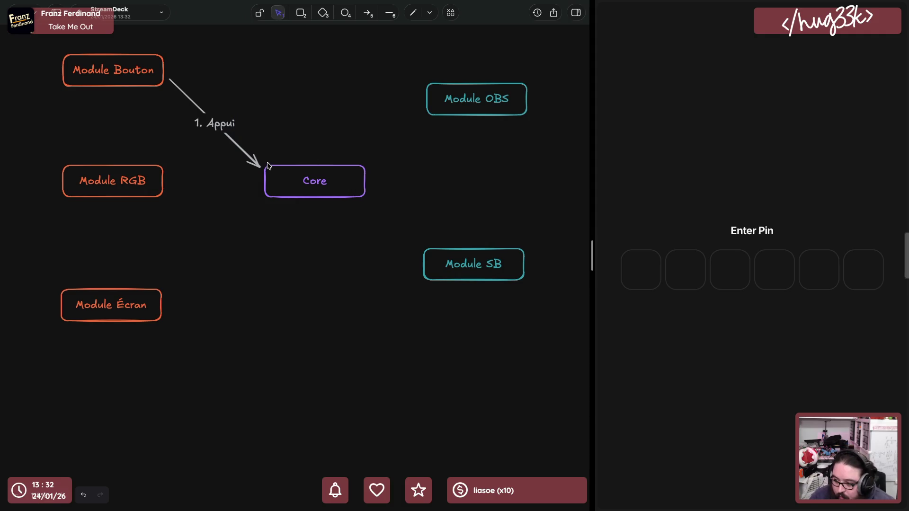
Copy the 1. Appui arrow and paste a loose copy below Core
click(257, 161)
key(ctrl+c)
key(ctrl+v)
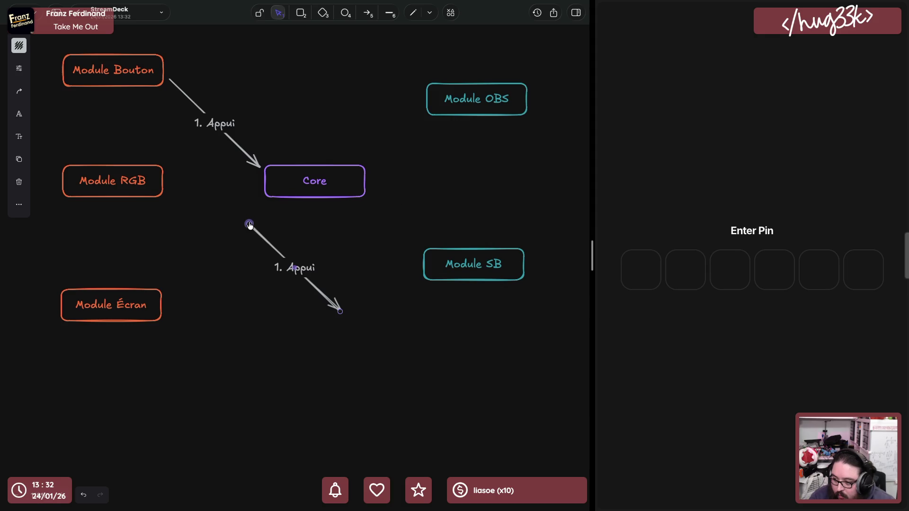
click(284, 256)
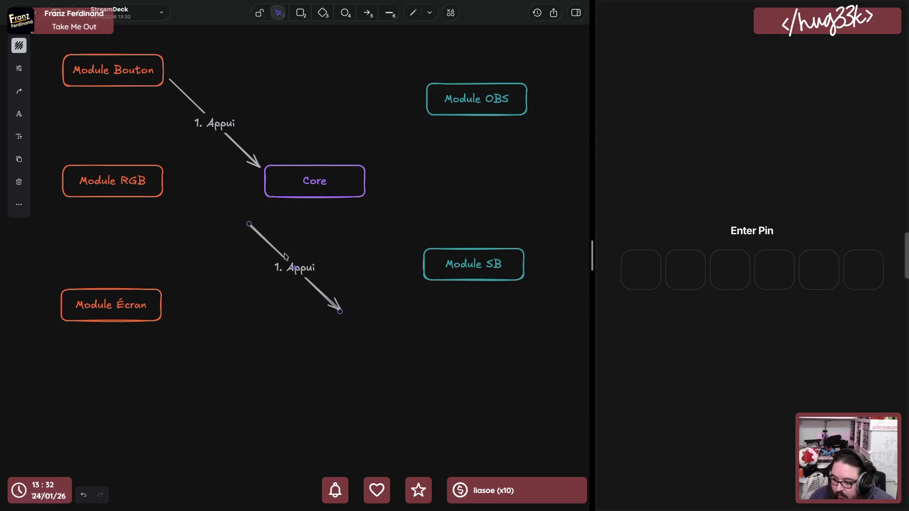
Set the spare arrow aside and paste a copy of Module Écran below Core renamed Module Config
drag(291, 267, 485, 354)
click(135, 306)
key(ctrl+c)
key(ctrl+v)
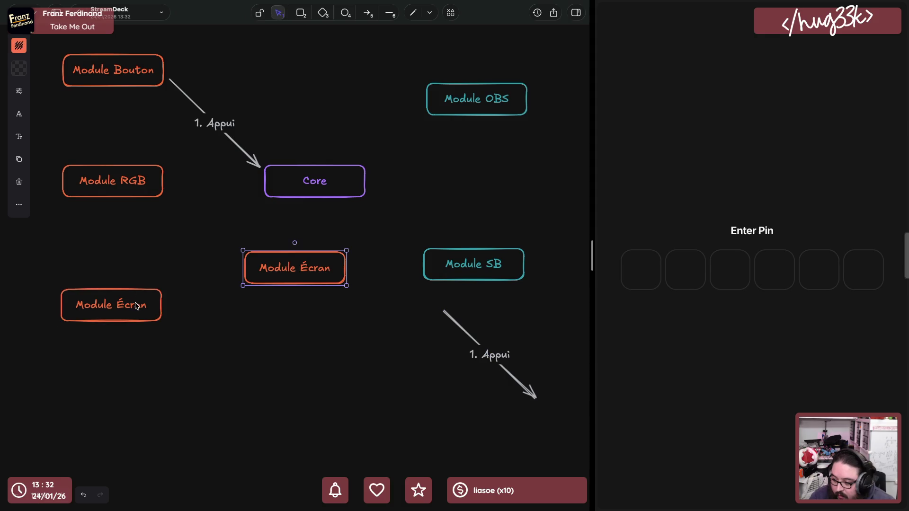
drag(285, 274, 296, 312)
double_click(297, 305)
double_click(326, 304)
text(Config)
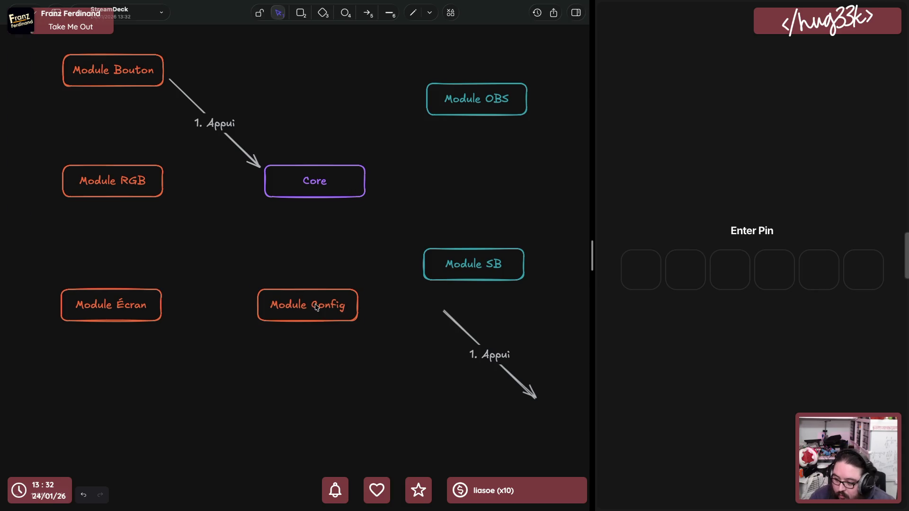
key(Escape)
Give the Module Config box a green outline
click(18, 45)
click(58, 100)
click(287, 323)
Attach the spare arrow from Core's bottom down to Module Config's top
click(490, 357)
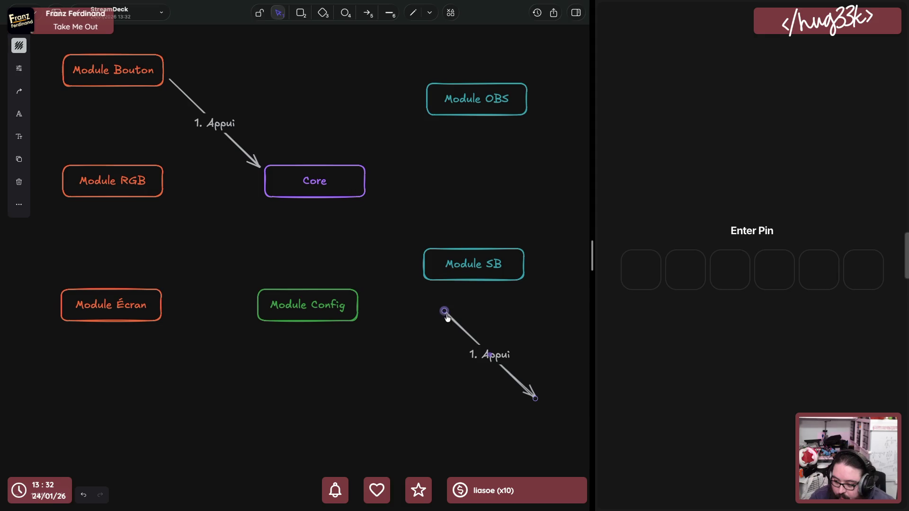
drag(444, 313, 299, 204)
mouse_move(533, 399)
mouse_down()
mouse_move(315, 285)
mouse_move(270, 282)
mouse_up()
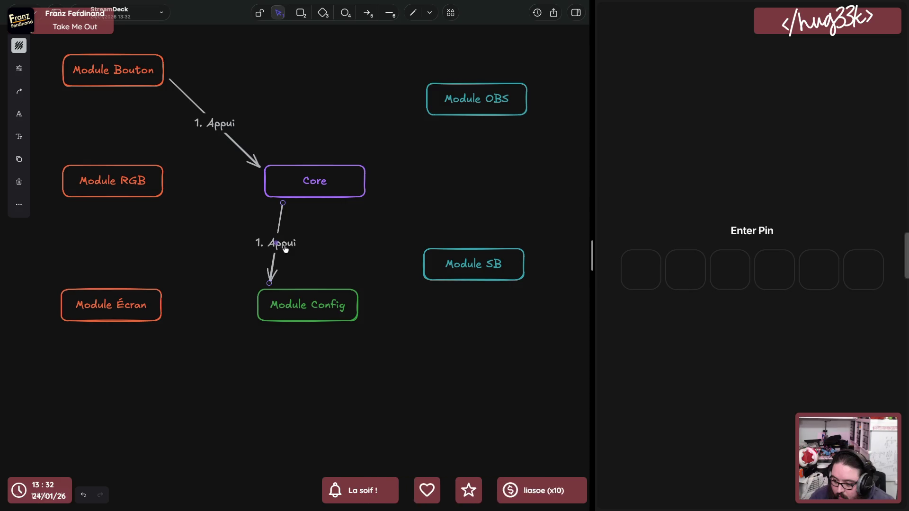
Label the Core-to-Config arrow 2. Check and duplicate it reversed from Module Config up to Core
double_click(284, 247)
text(2. Check)
click(279, 258)
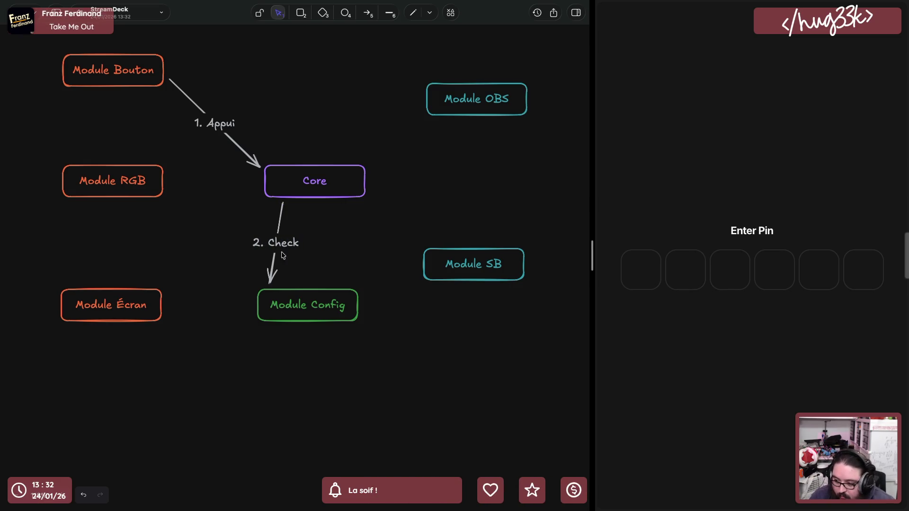
key(ctrl+d)
drag(298, 272, 342, 283)
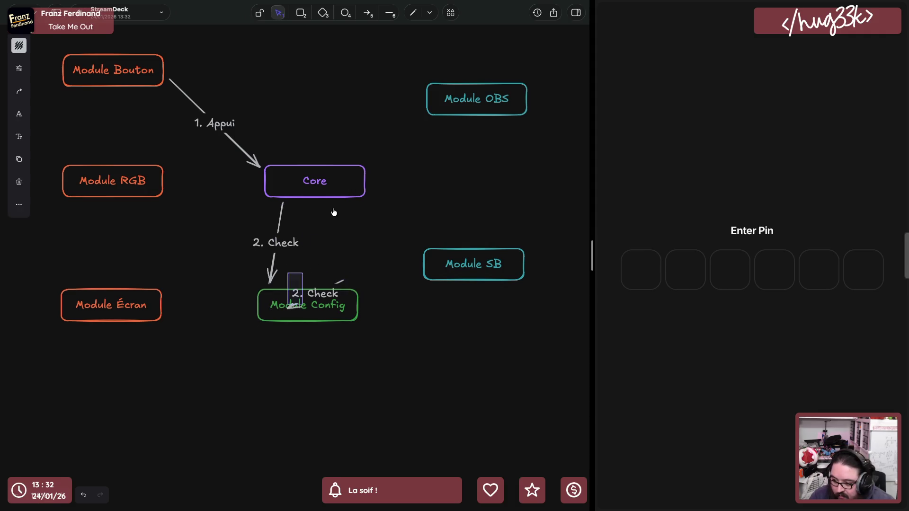
drag(294, 311, 295, 297)
drag(315, 248, 334, 206)
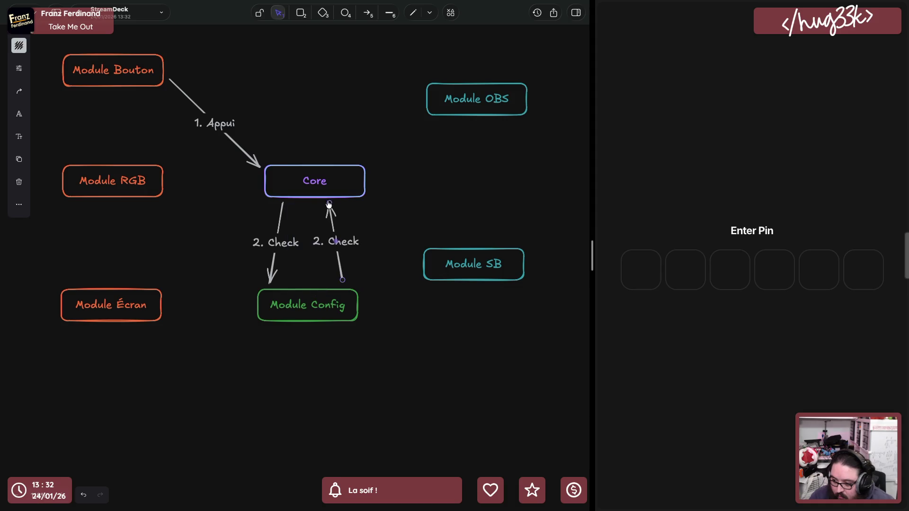
Label the return arrow 3. Event à faire on two lines
double_click(325, 241)
text(3)
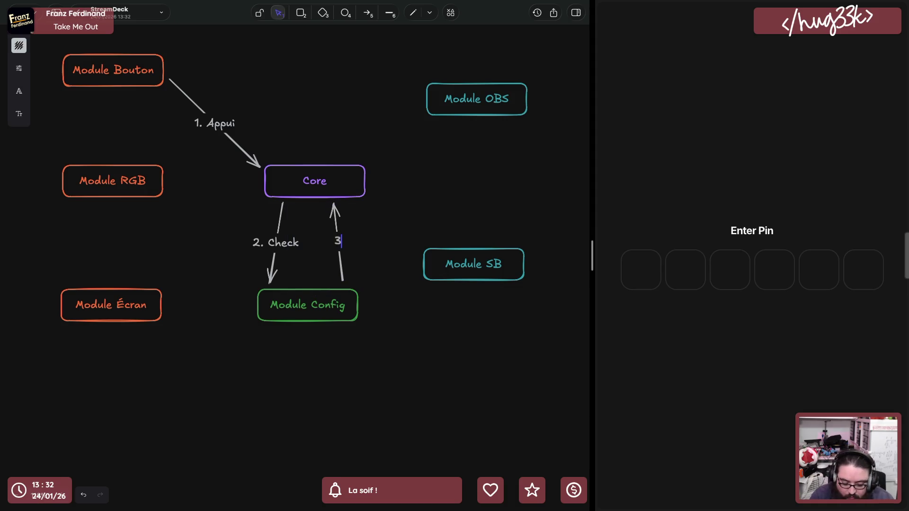
text(. Event à faire)
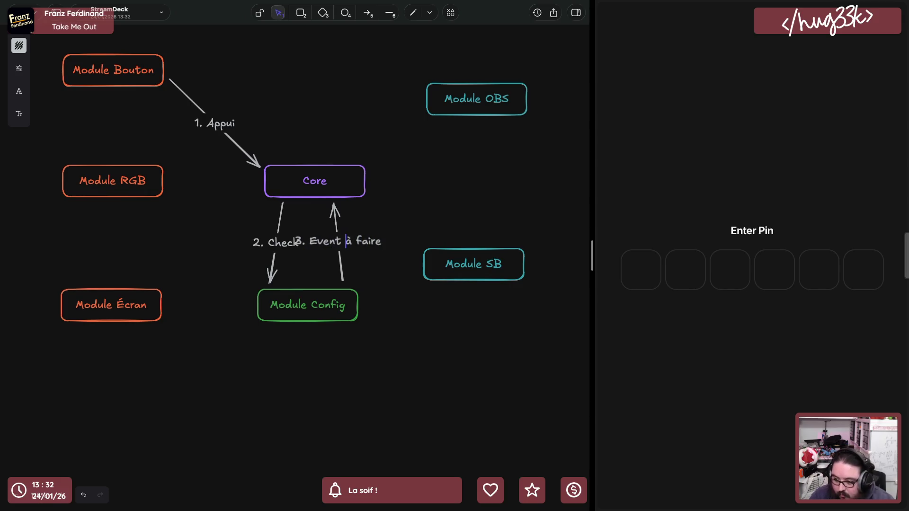
key(Return)
click(402, 286)
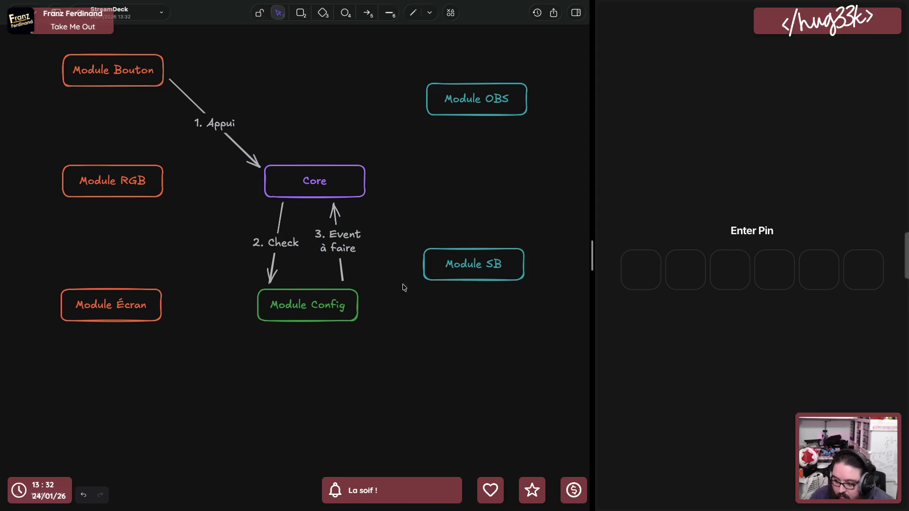
Paste a copy of the arrow from Core's right edge toward Module SB labelled 4. Envoi de l'event
click(344, 277)
key(ctrl+c)
key(ctrl+v)
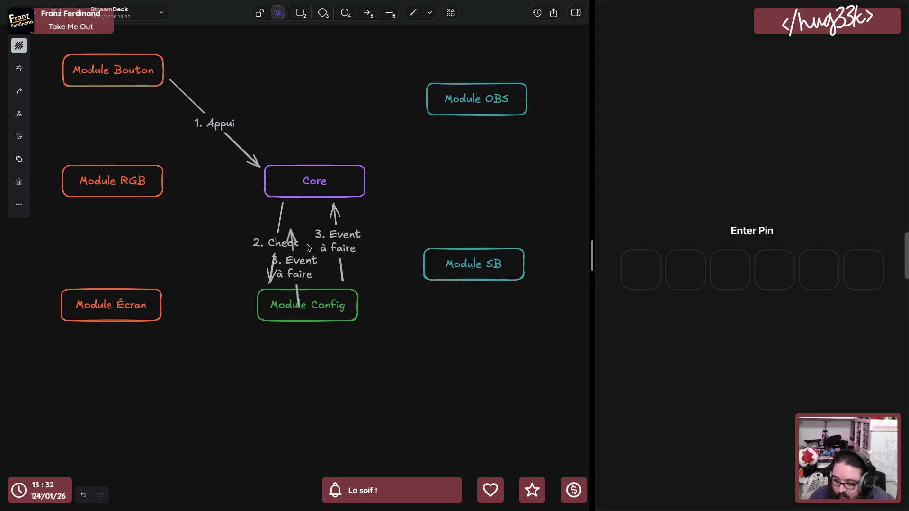
drag(293, 253, 407, 218)
mouse_move(409, 265)
mouse_down()
mouse_move(369, 169)
mouse_move(435, 238)
mouse_move(459, 243)
mouse_up()
double_click(420, 230)
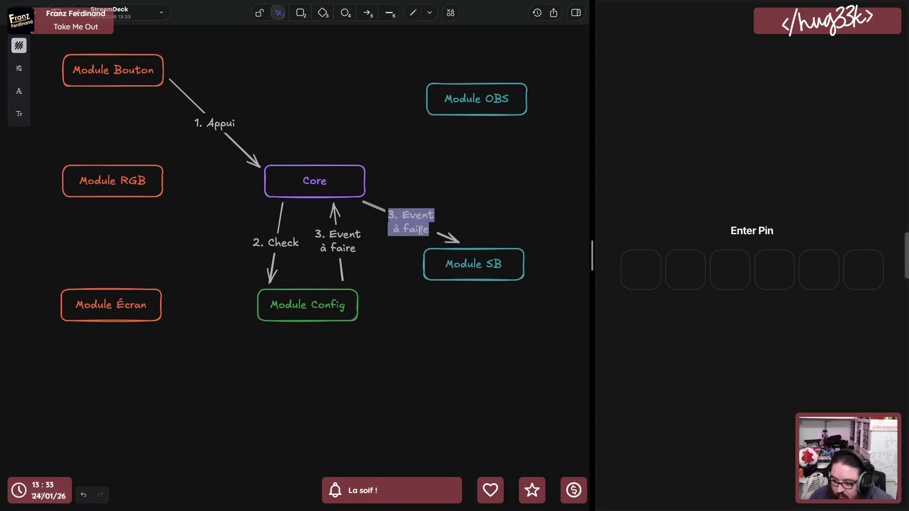
text(4. Envoi de l'event)
click(465, 234)
Shift Module SB right and add a curved copy of the arrow from Module SB back to Core
drag(473, 265, 506, 272)
click(444, 235)
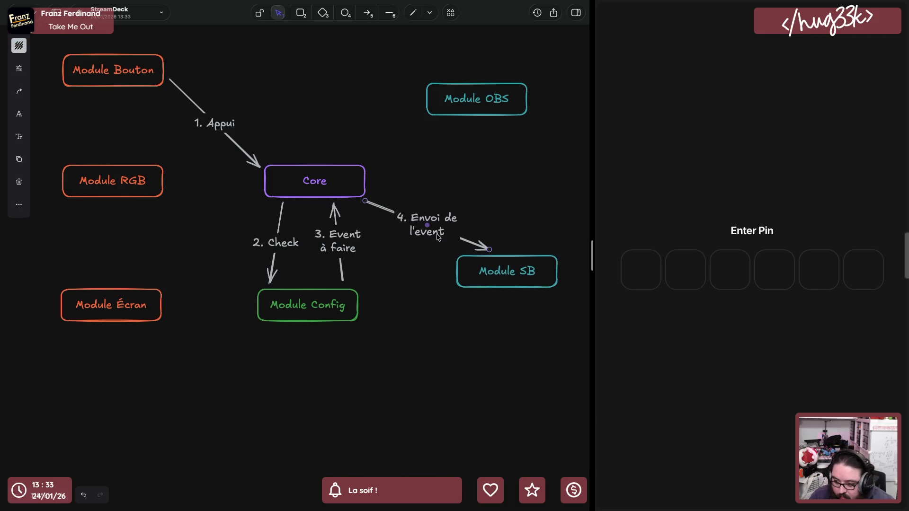
key(ctrl+v)
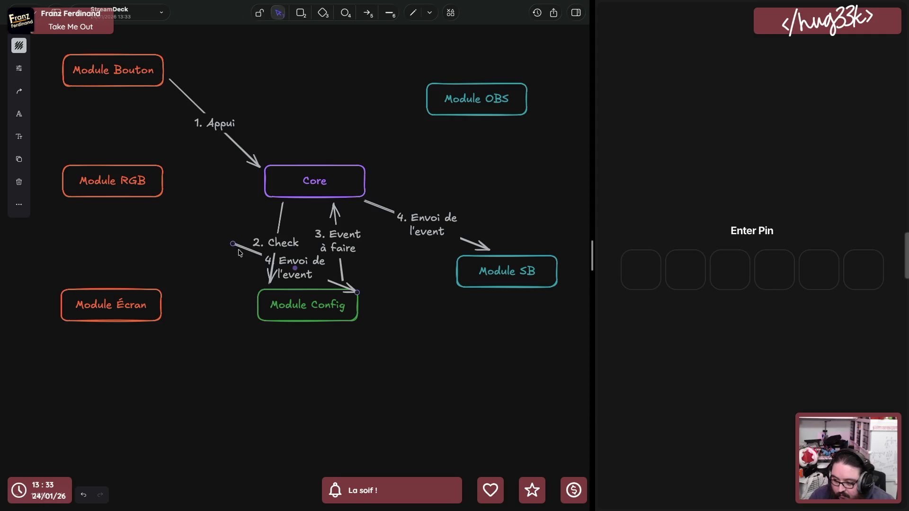
drag(232, 244, 450, 268)
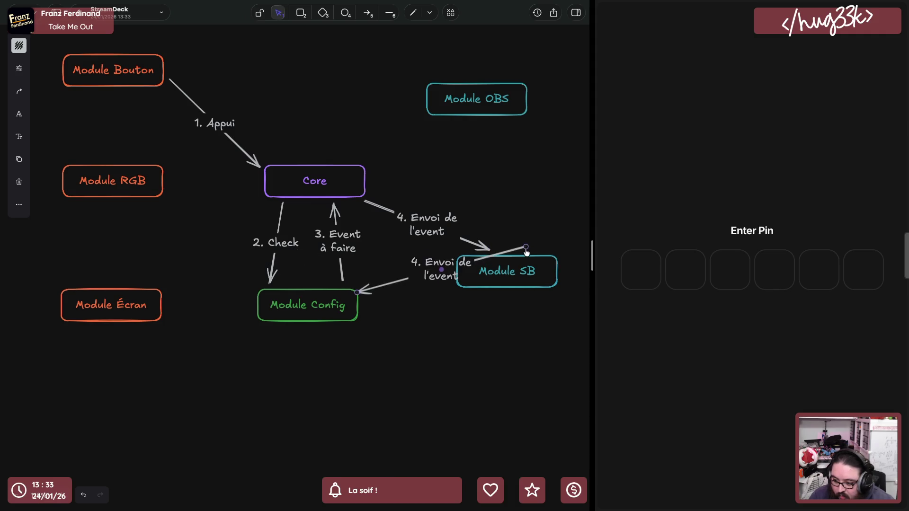
drag(358, 293, 371, 184)
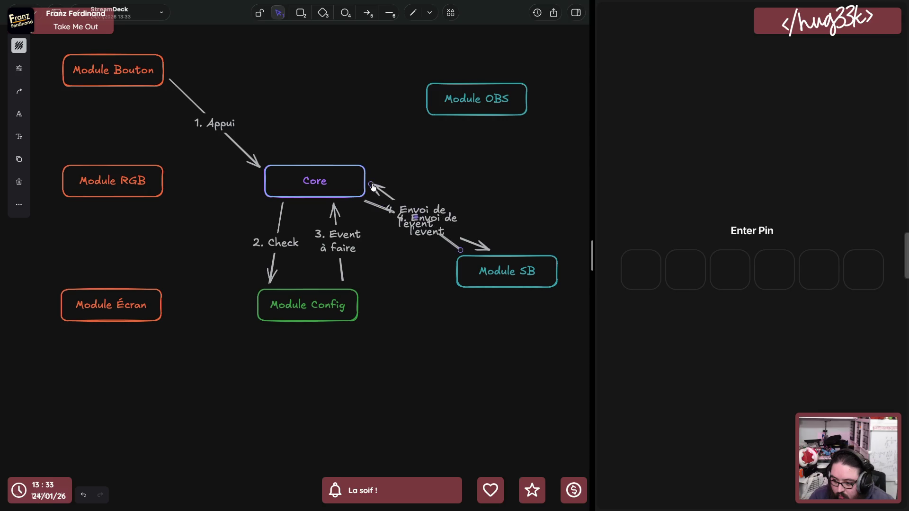
drag(416, 221, 497, 183)
drag(461, 250, 532, 256)
Relabel the curved return arrow 5. Réponse
double_click(497, 183)
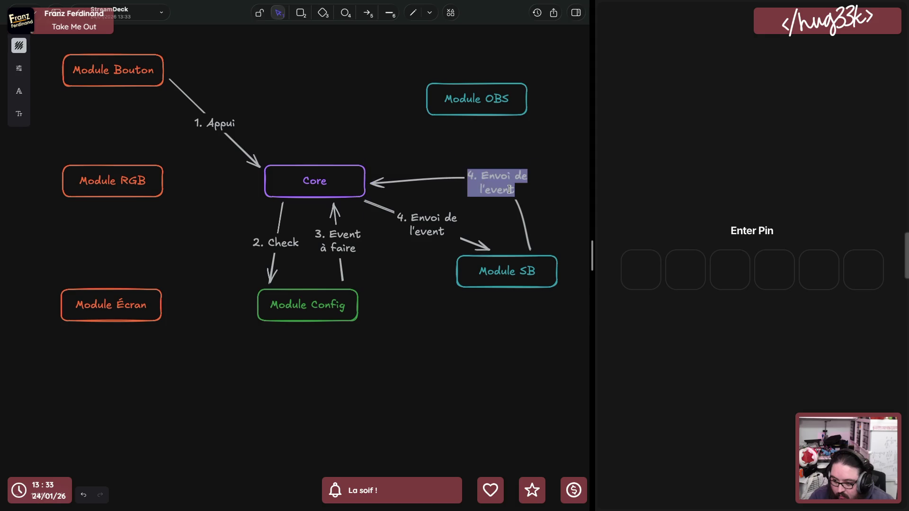
text(5. Réponse)
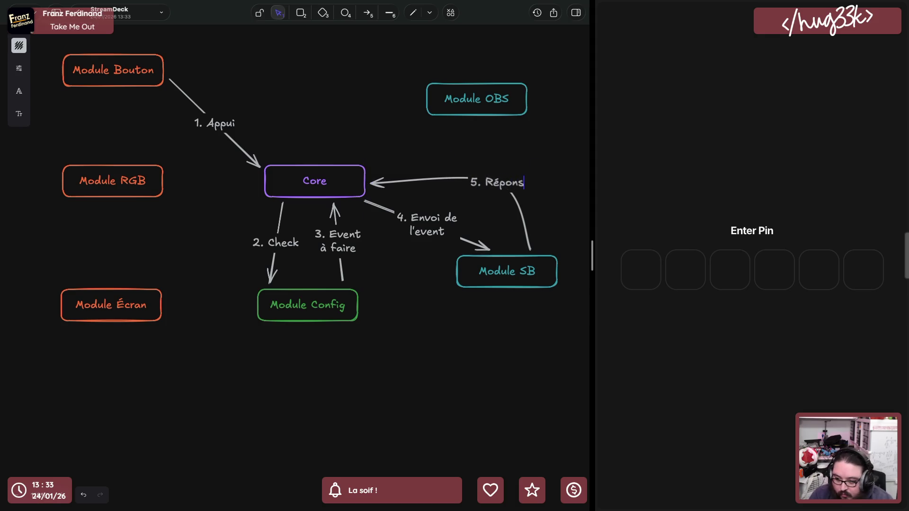
click(436, 149)
click(406, 182)
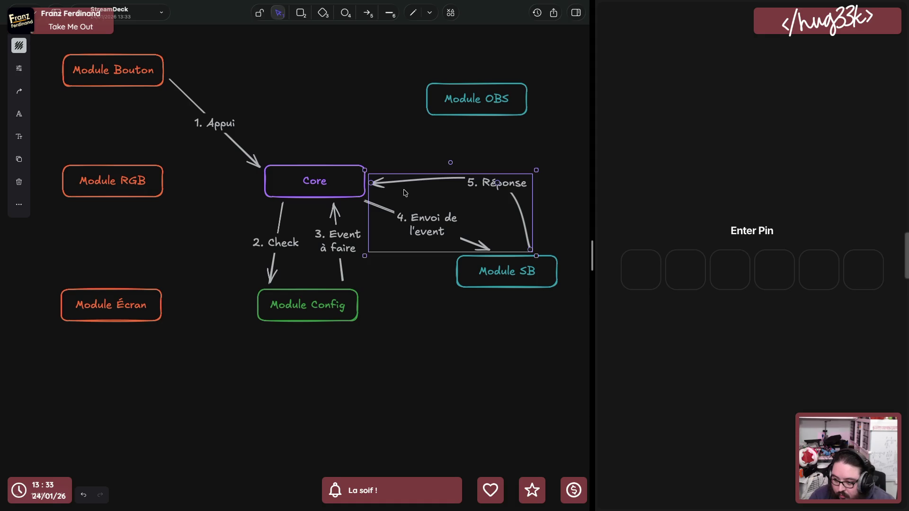
Move Module Config down-left and reattach the bent 3. Event à faire arrow from it up to Core
drag(301, 314, 261, 366)
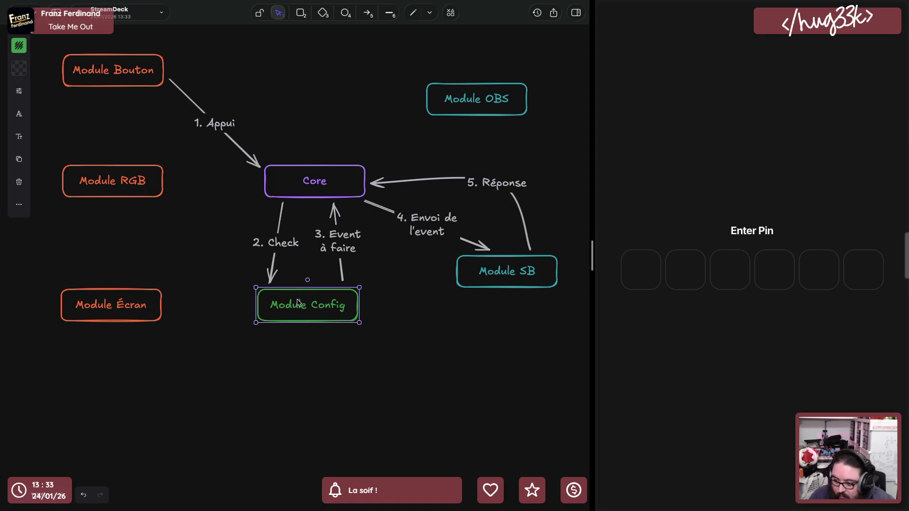
click(342, 279)
drag(342, 279, 258, 334)
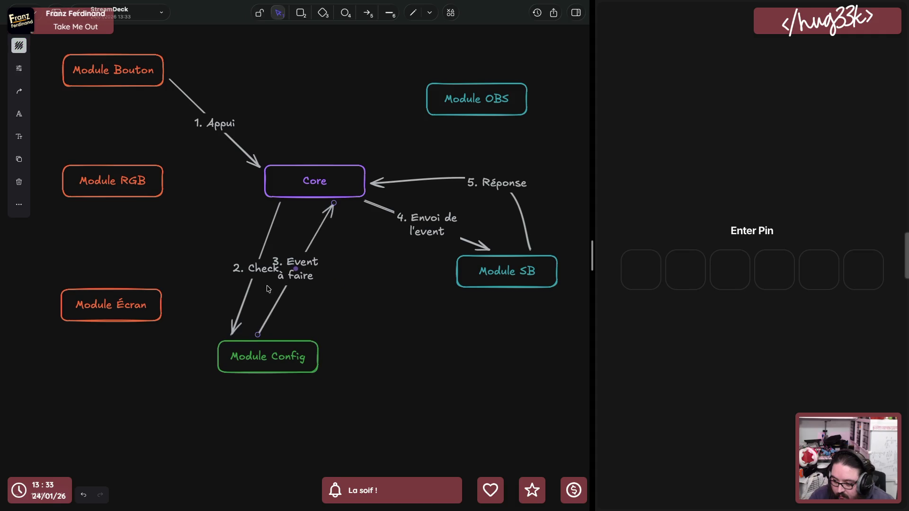
drag(334, 207, 310, 205)
mouse_move(281, 285)
mouse_down()
mouse_move(274, 298)
mouse_move(259, 243)
mouse_up()
Add a curved copy of the 2. Check arrow from Core down onto Module Config
click(256, 270)
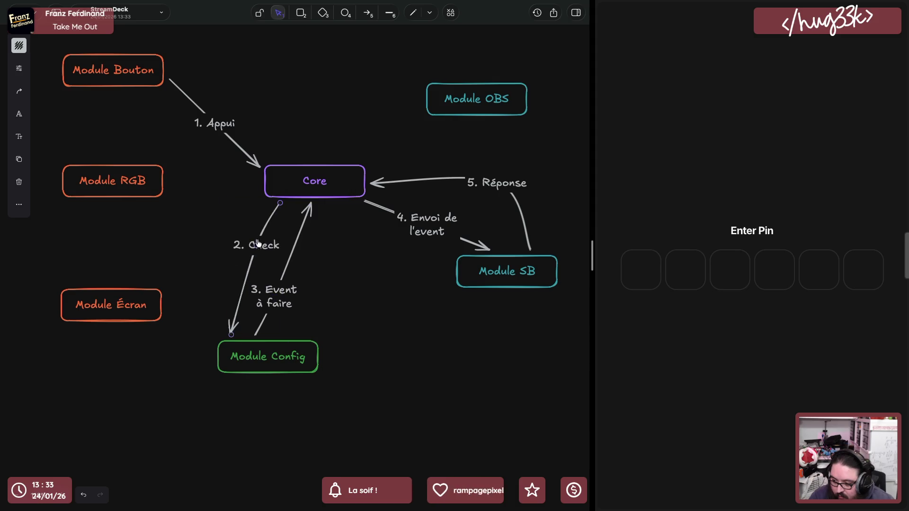
alt+drag(291, 206, 330, 204)
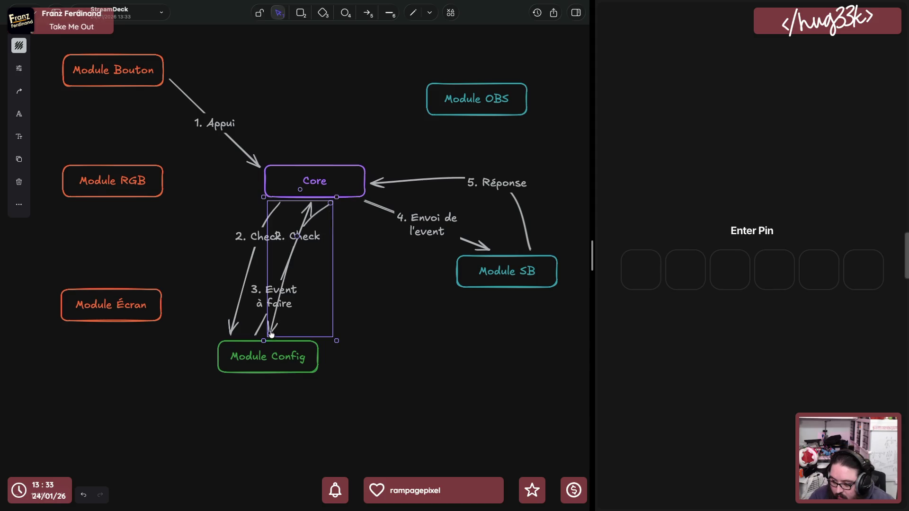
drag(270, 334, 280, 334)
drag(296, 240, 321, 262)
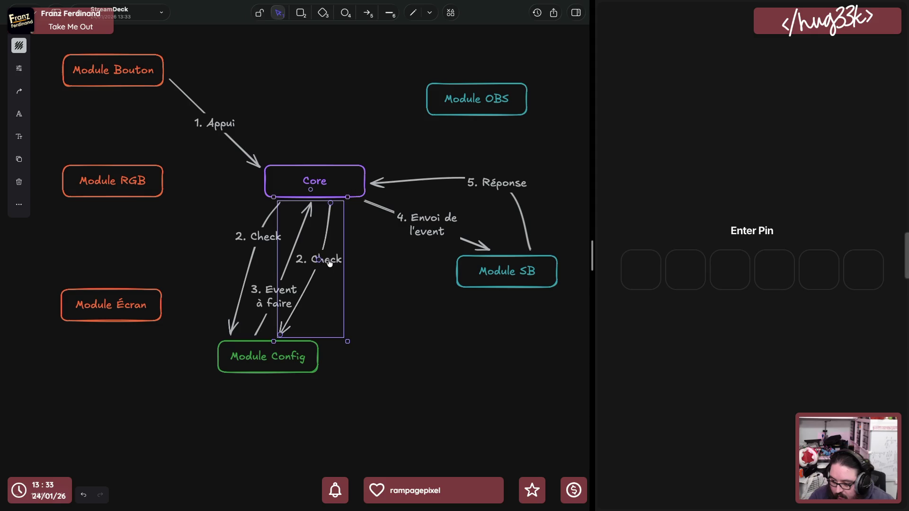
Relabel the copied arrow 6. Check réponse on two lines
double_click(329, 263)
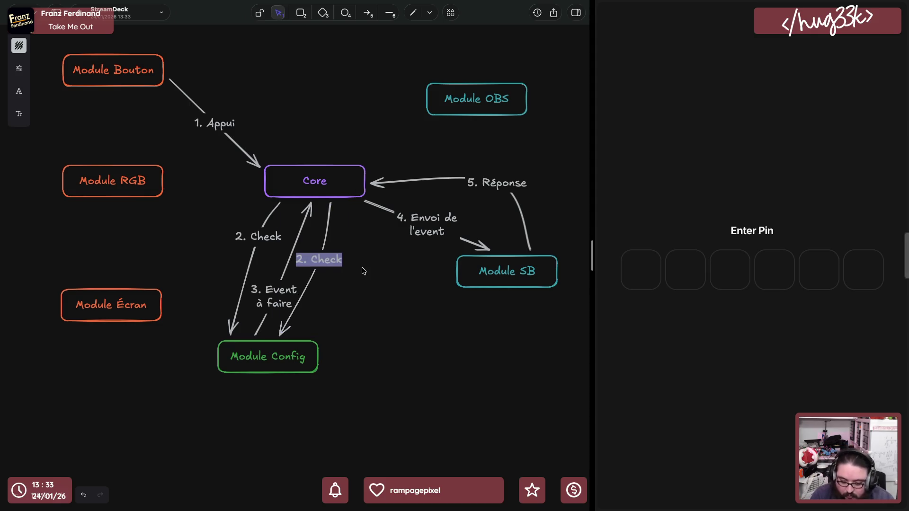
text(6.)
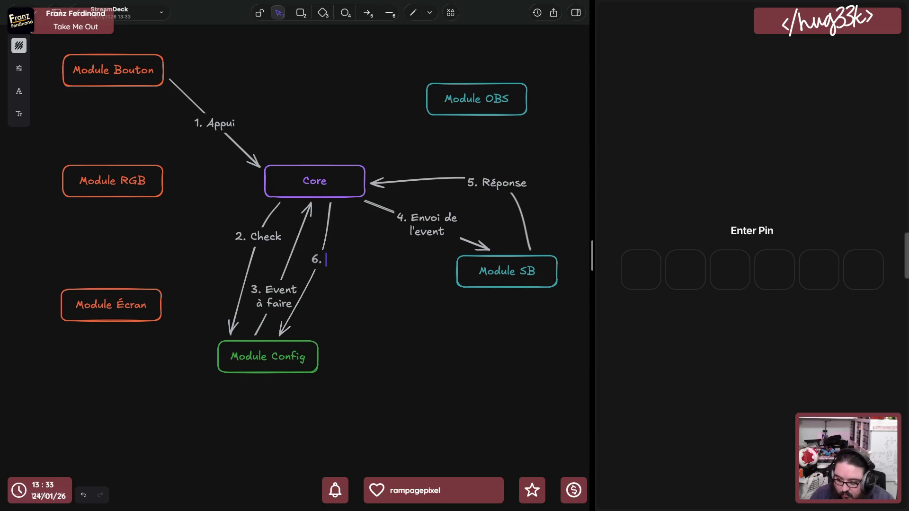
text( Check)
key(Return)
text(réponse)
click(364, 274)
Duplicate the 3. Event à faire arrow and relabel the copy 7. Event réponse à faire on two lines
click(279, 299)
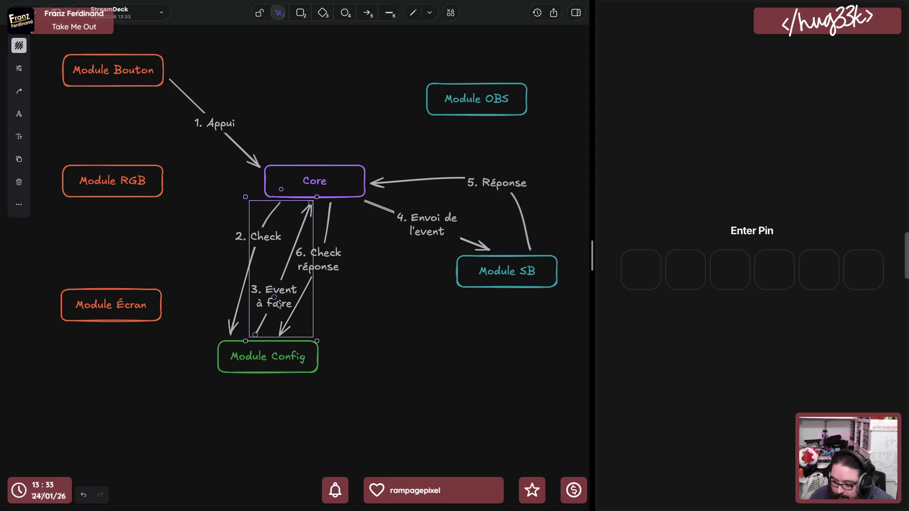
drag(279, 303, 336, 303)
drag(368, 204, 351, 205)
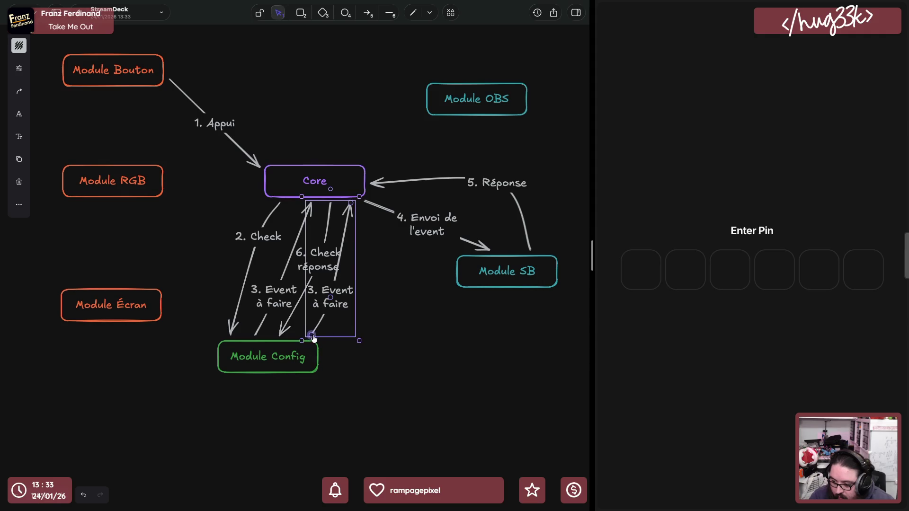
drag(331, 300, 348, 306)
double_click(348, 308)
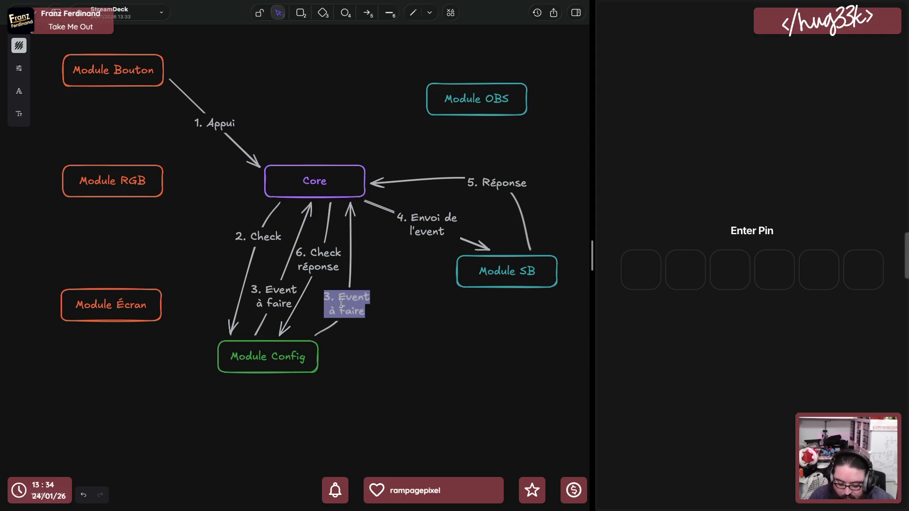
text(7. Event réponse)
key(Return)
text(à faire)
click(365, 377)
Nudge arrow 7 slightly right into place beside arrow 6
click(354, 301)
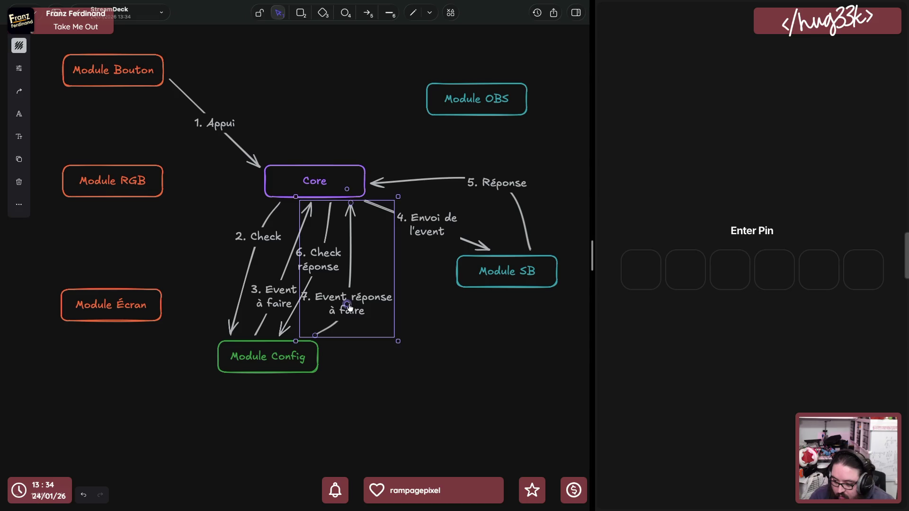
drag(348, 306, 358, 308)
click(421, 342)
click(359, 285)
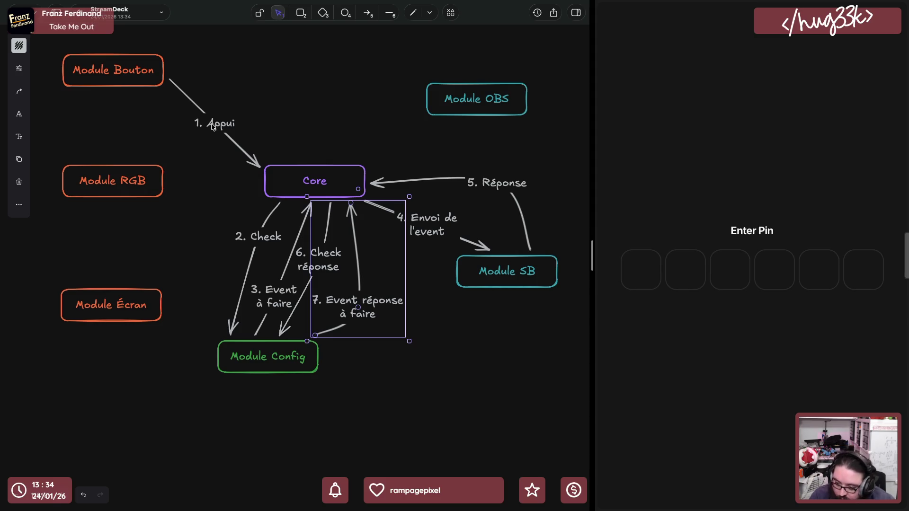
click(359, 191)
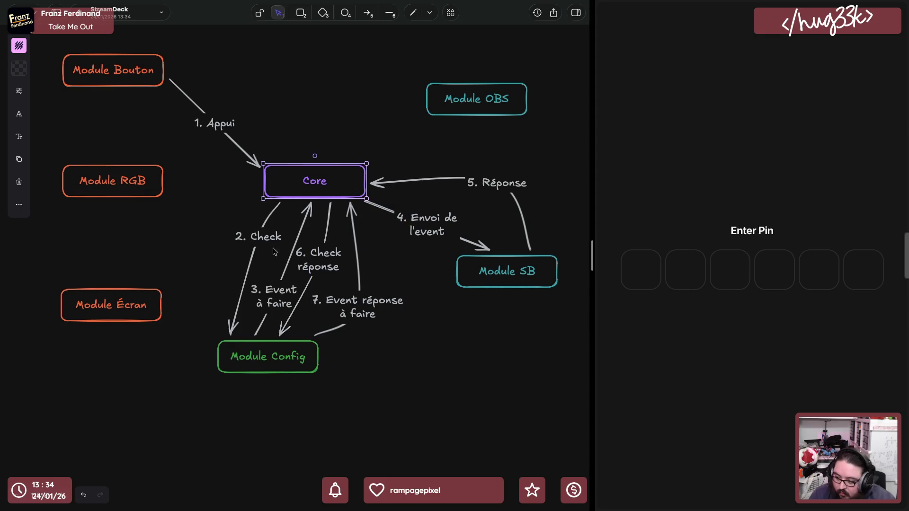
Click through Module Config, Core, Module SB and the numbered arrows, ending with arrow 7 selected
click(260, 359)
shift+click(264, 305)
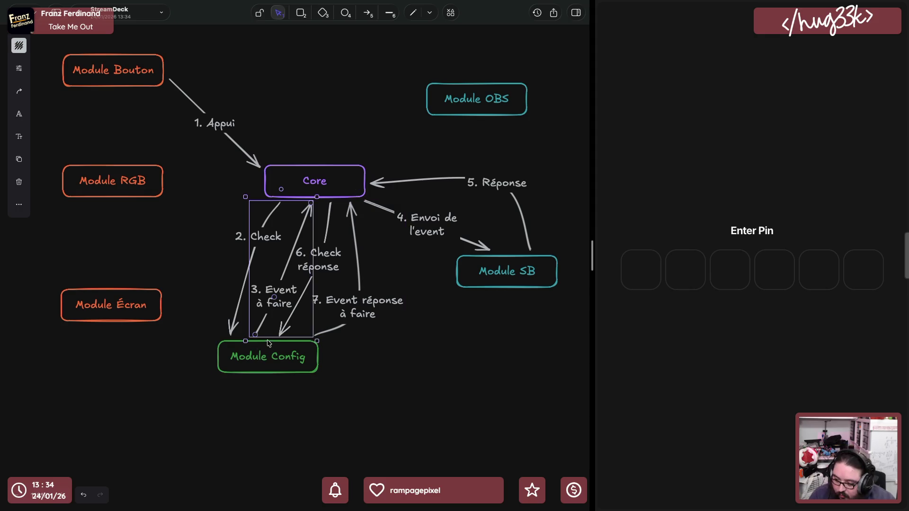
click(269, 305)
click(324, 181)
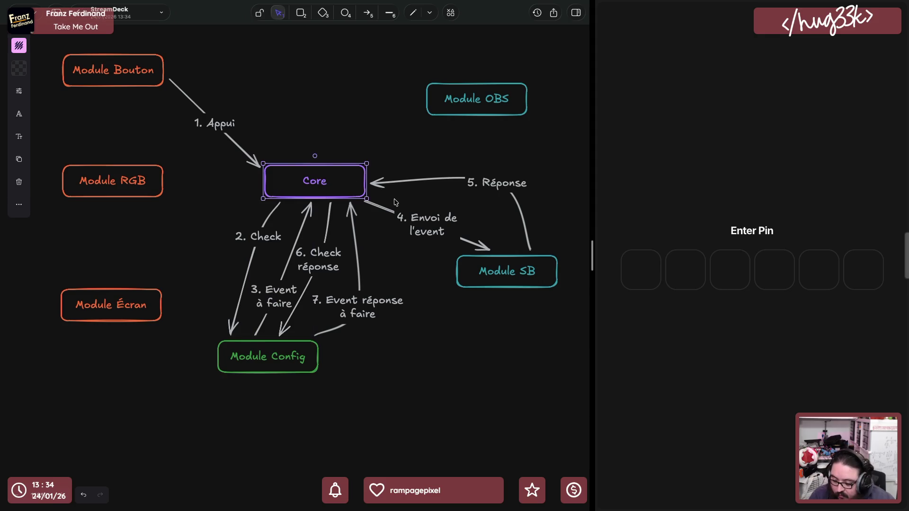
click(511, 283)
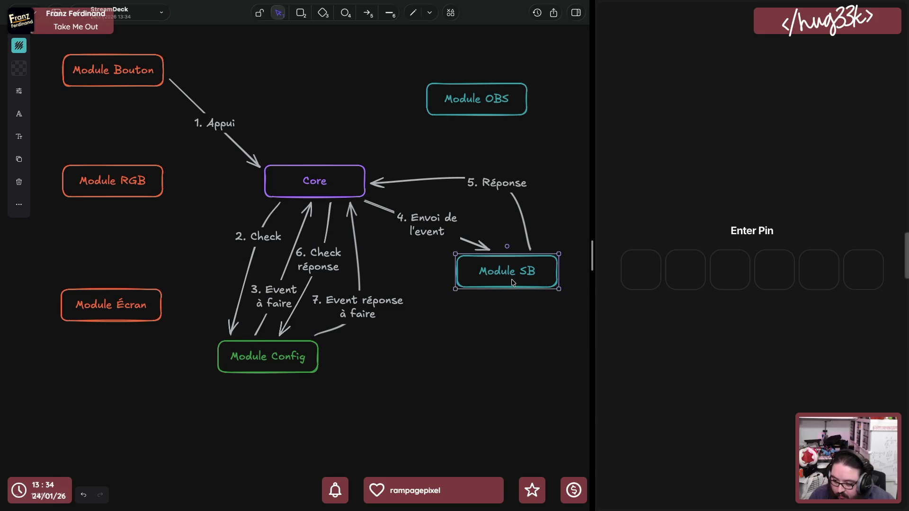
click(507, 193)
click(331, 263)
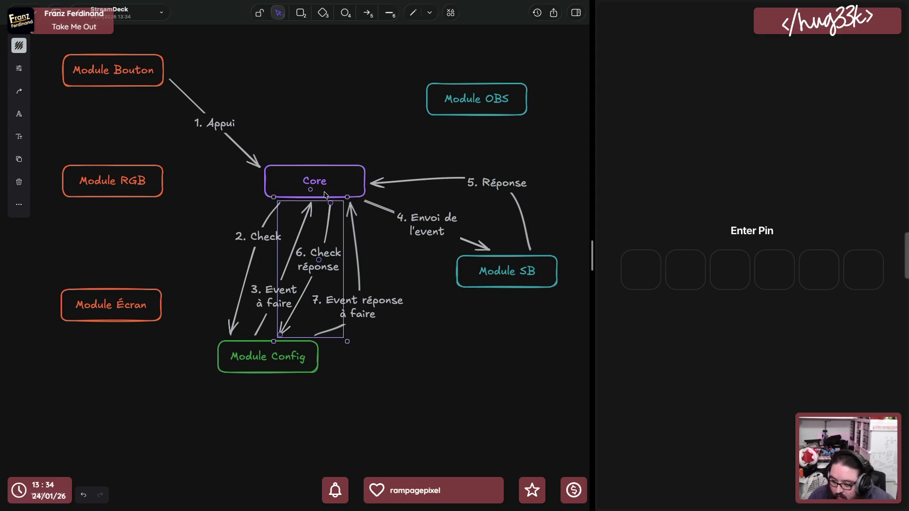
click(304, 358)
click(353, 310)
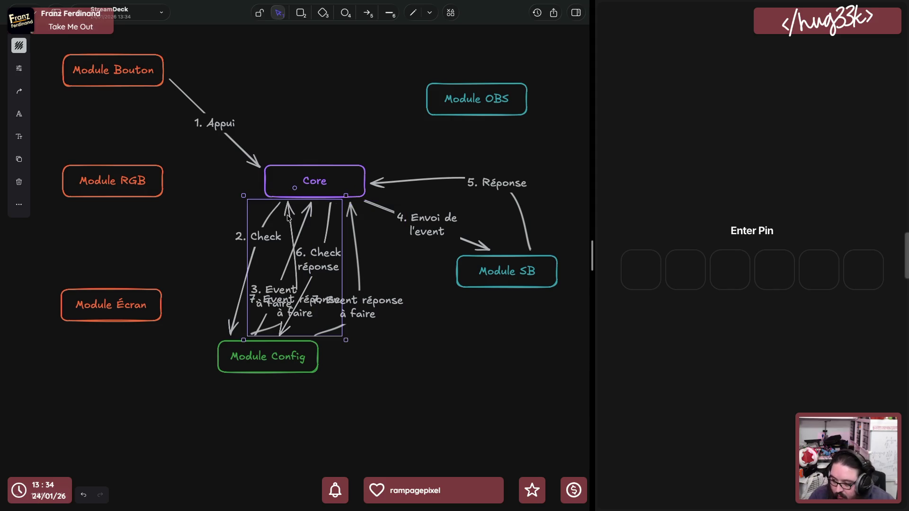
Reroute the copied arrow to run from Core to Module RGB, bent below Module RGB
drag(287, 204, 169, 182)
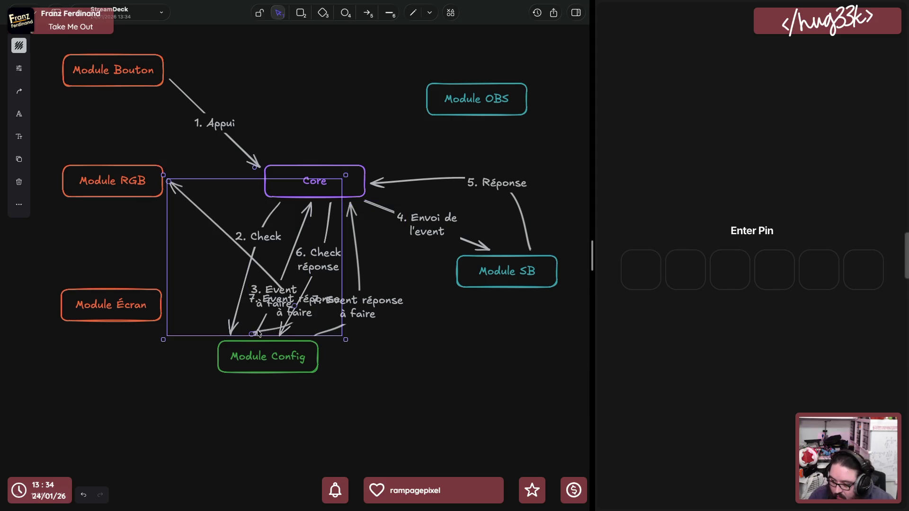
drag(253, 330, 262, 200)
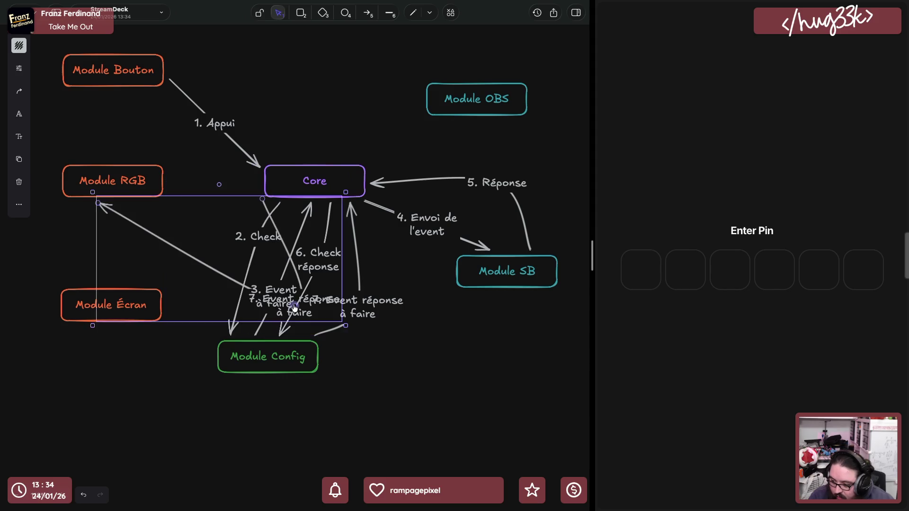
drag(169, 181, 98, 203)
mouse_move(205, 183)
mouse_down()
mouse_move(171, 258)
mouse_move(162, 251)
mouse_up()
Relabel the arrow "8. Envoi de l'event réponse" on two lines and slide the label left
double_click(166, 252)
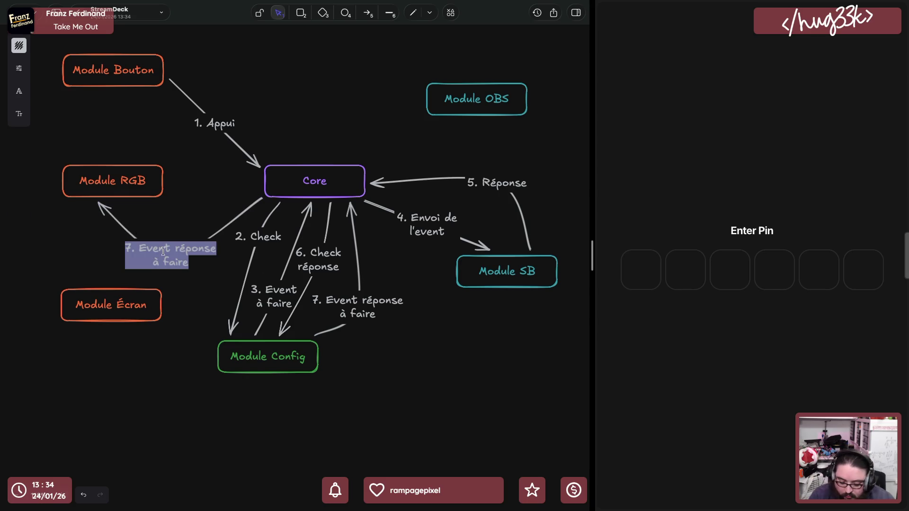
text(8. )
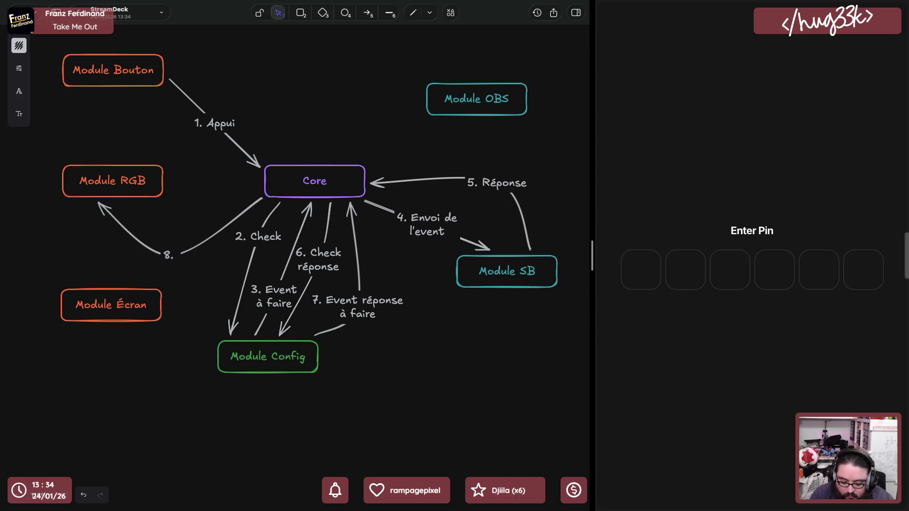
text(Réalise)
key(ctrl+shift+Left)
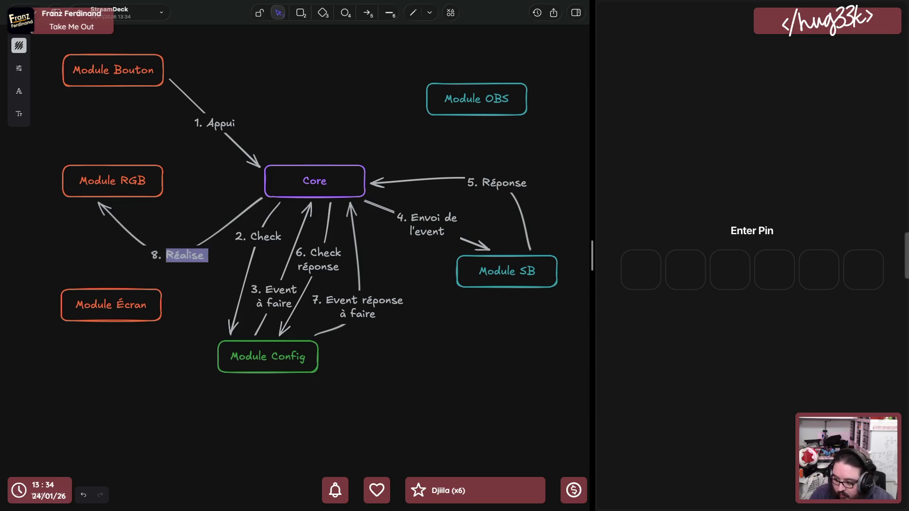
text(Envoi)
key(BackSpace)
key(BackSpace)
key(BackSpace)
text(voi de)
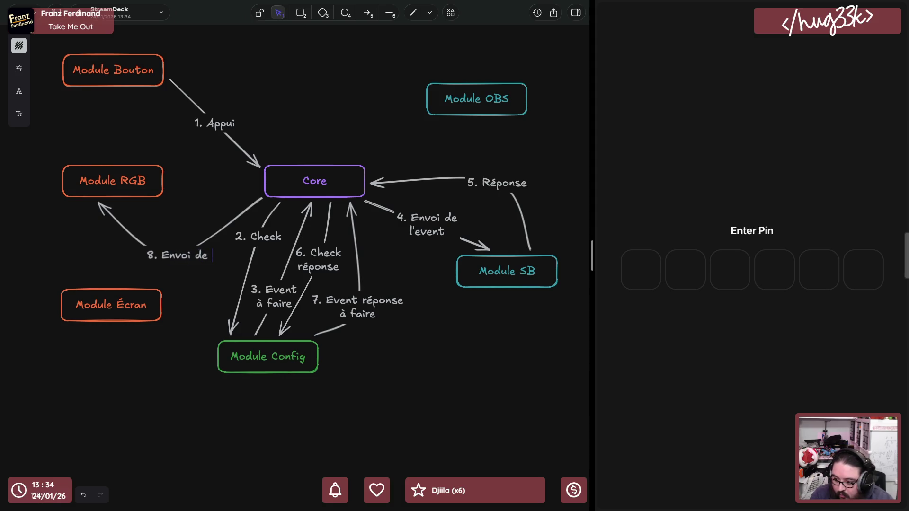
key(Return)
text(event réponse)
click(359, 411)
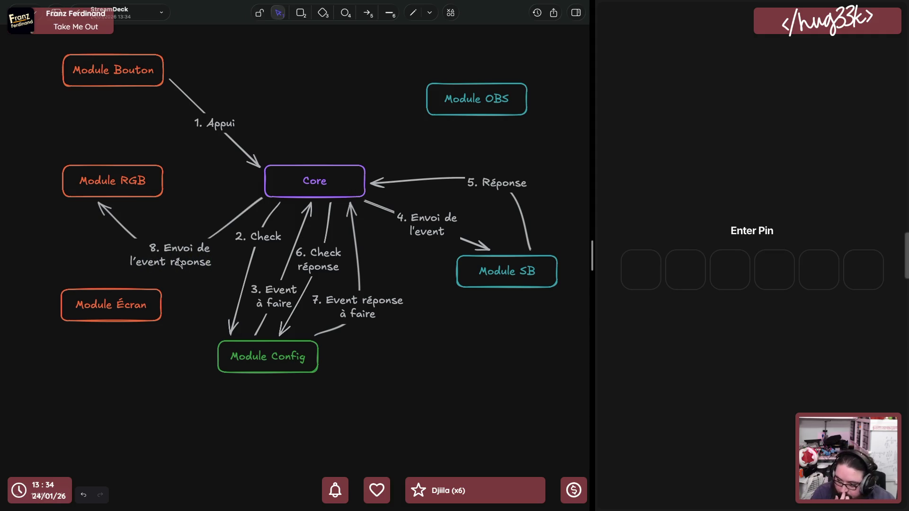
click(179, 257)
drag(172, 257, 156, 258)
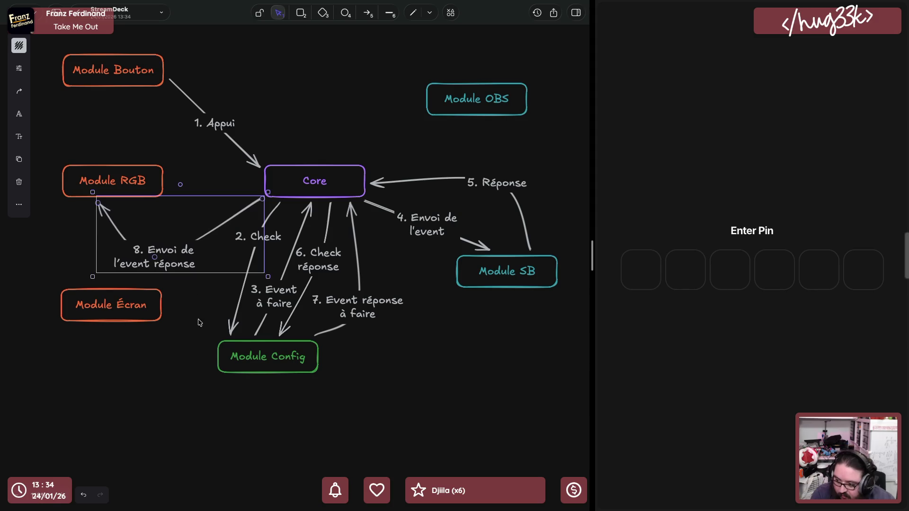
Add a pink LECTURE text tag just under the Module Bouton box
click(177, 384)
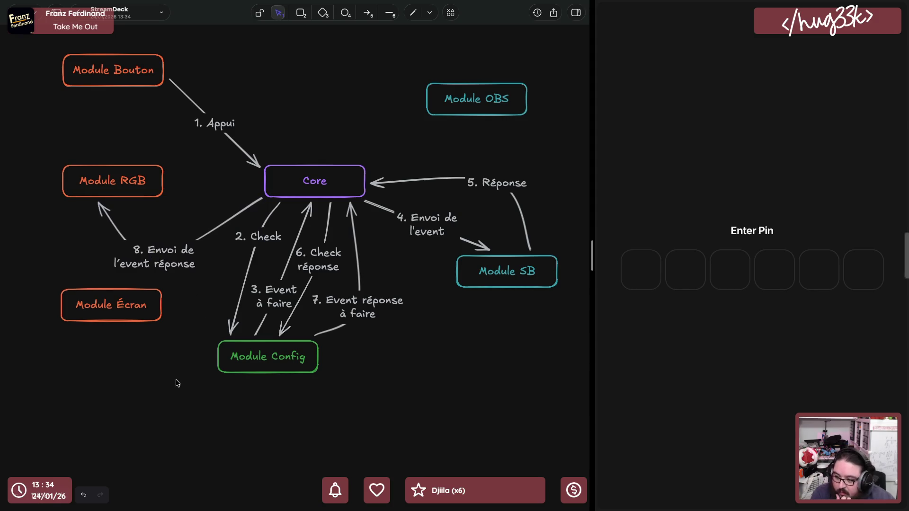
click(151, 80)
click(227, 88)
click(125, 81)
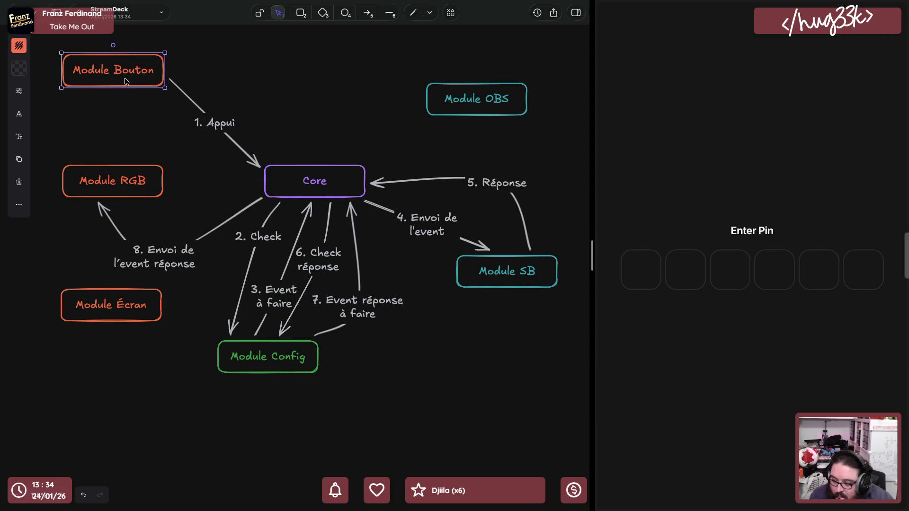
double_click(115, 110)
text(LECTUR)
key(Escape)
drag(142, 114, 121, 99)
click(24, 50)
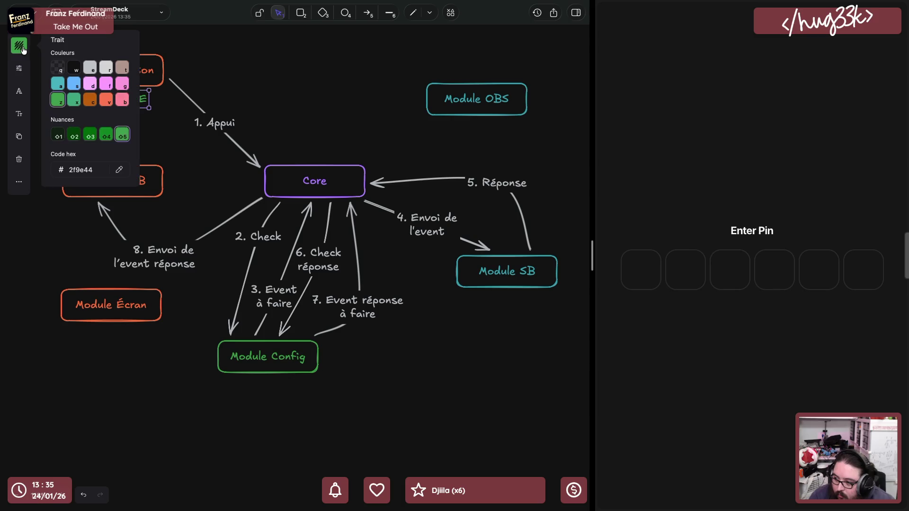
click(120, 92)
Retype the tag as ECRITURE and nudge it left under Module Bouton
double_click(142, 105)
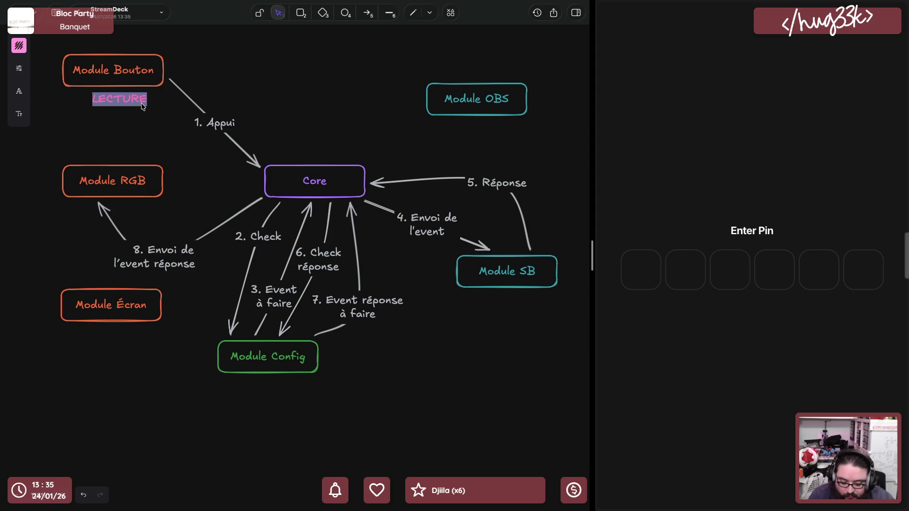
text(ENVOI)
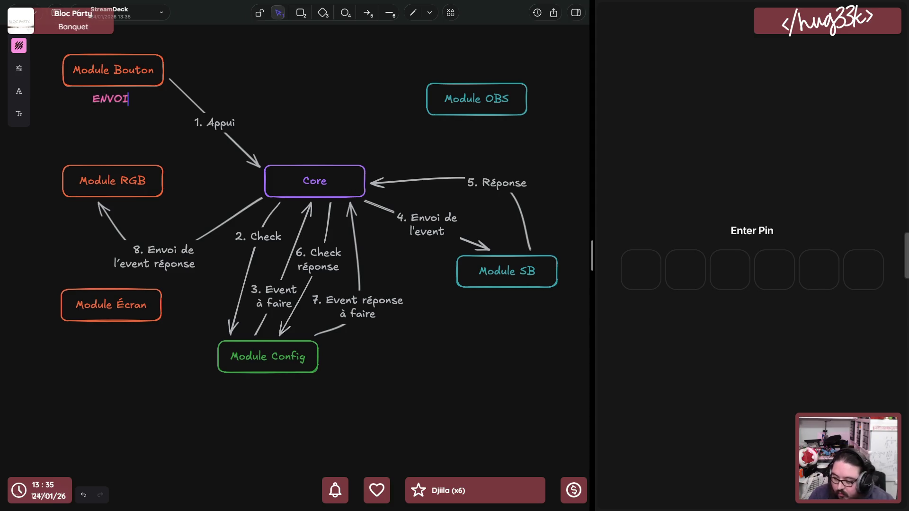
click(125, 102)
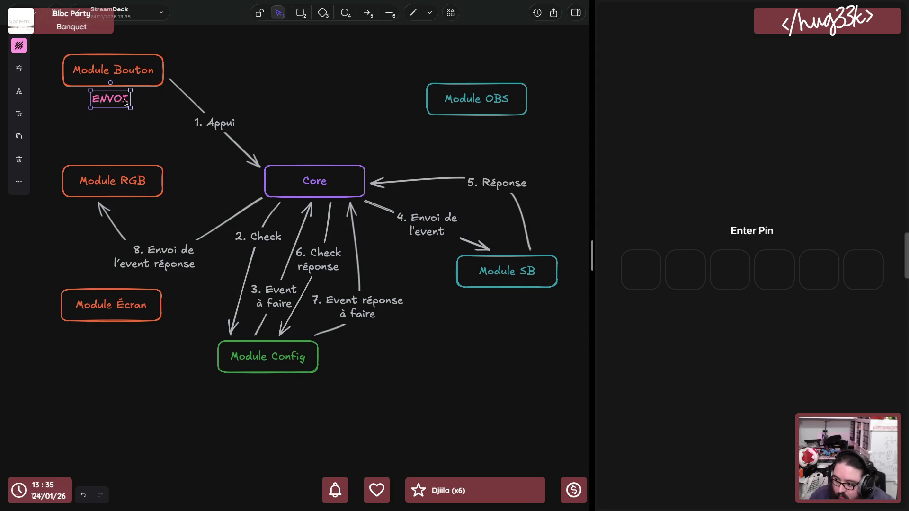
double_click(126, 102)
text(ECRITURE)
click(130, 92)
drag(130, 103, 119, 103)
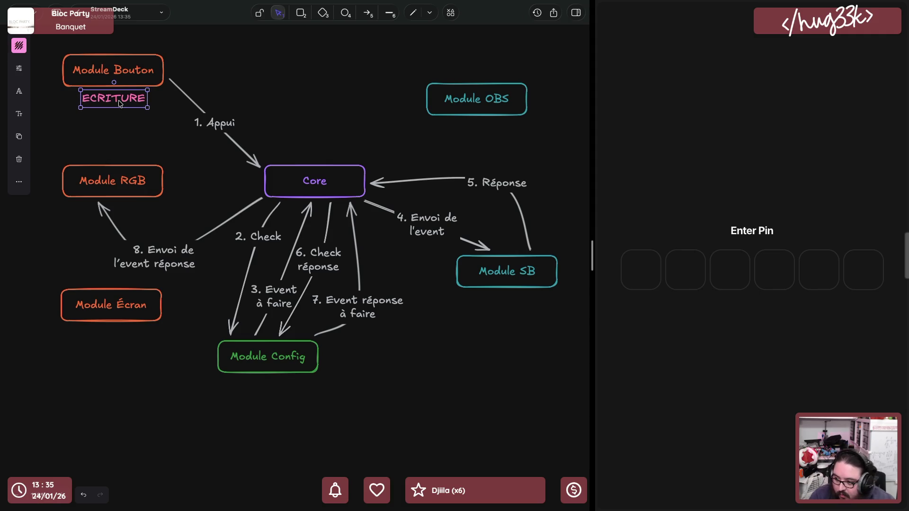
Paste ECRITURE copies under Module SB, Module OBS and Module Config
key(ctrl+c)
key(ctrl+v)
drag(320, 280, 508, 307)
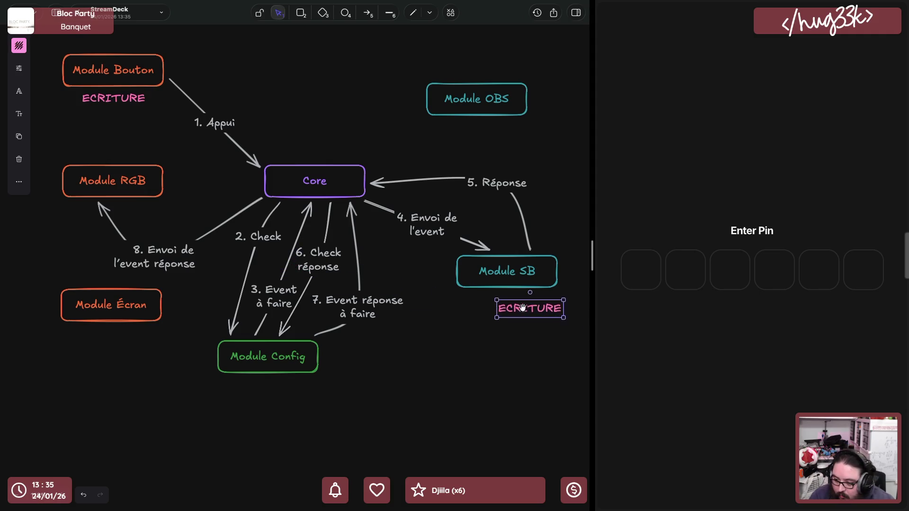
key(ctrl+v)
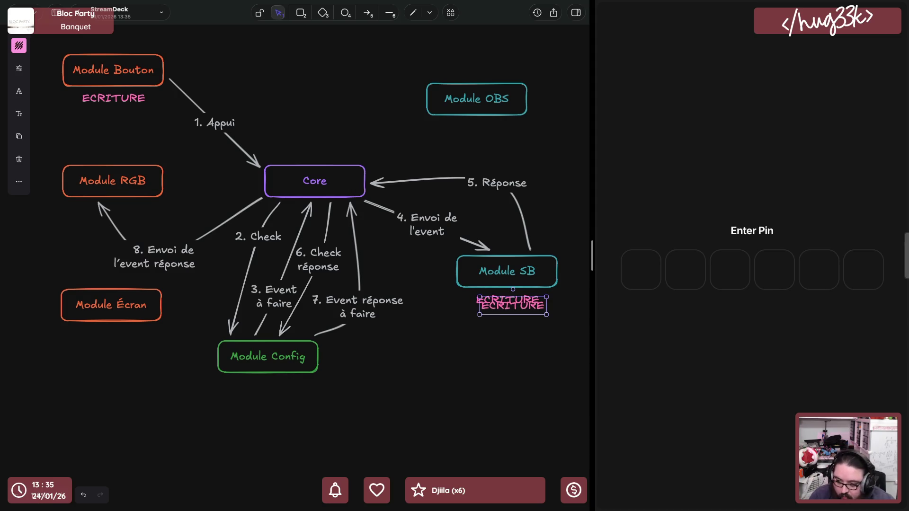
mouse_move(509, 308)
mouse_down()
mouse_move(478, 132)
mouse_move(74, 150)
mouse_move(130, 353)
mouse_move(271, 387)
mouse_up()
key(ctrl+v)
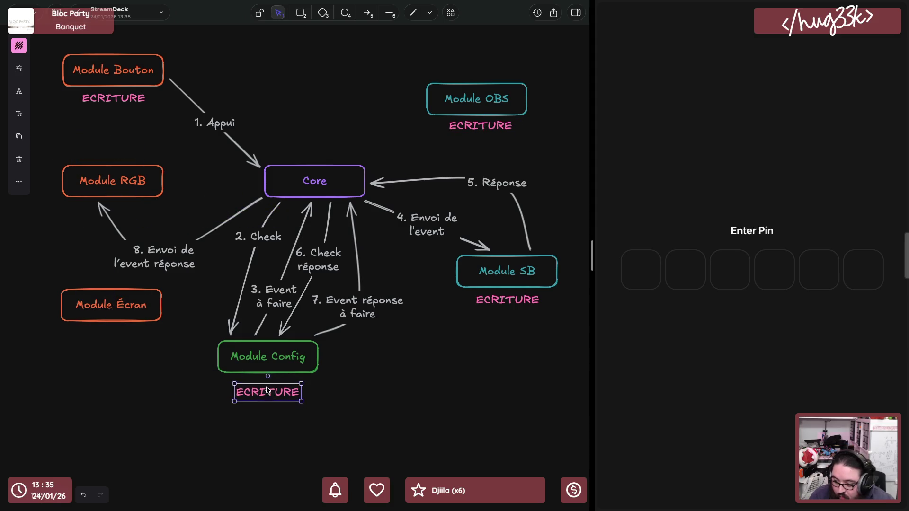
Paste one more ECRITURE copy below Module Bouton's tag and start editing it into LECTURE
click(118, 102)
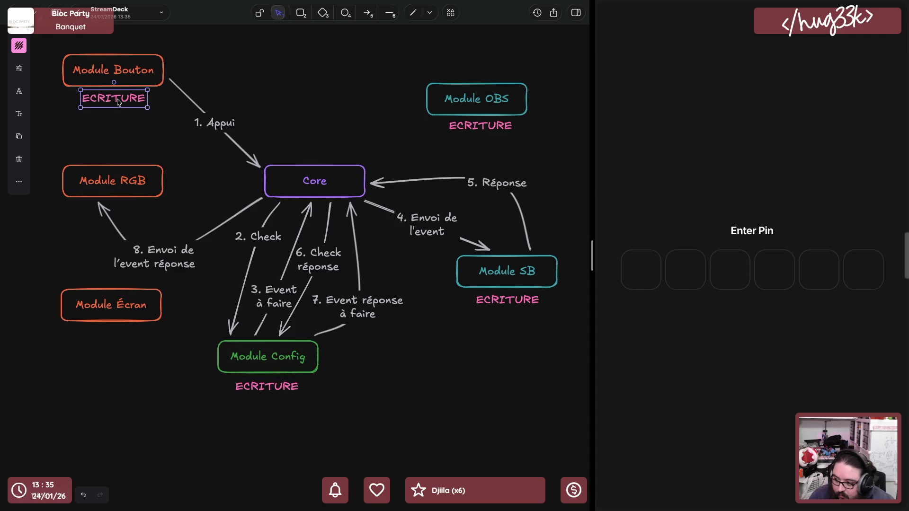
key(ctrl+v)
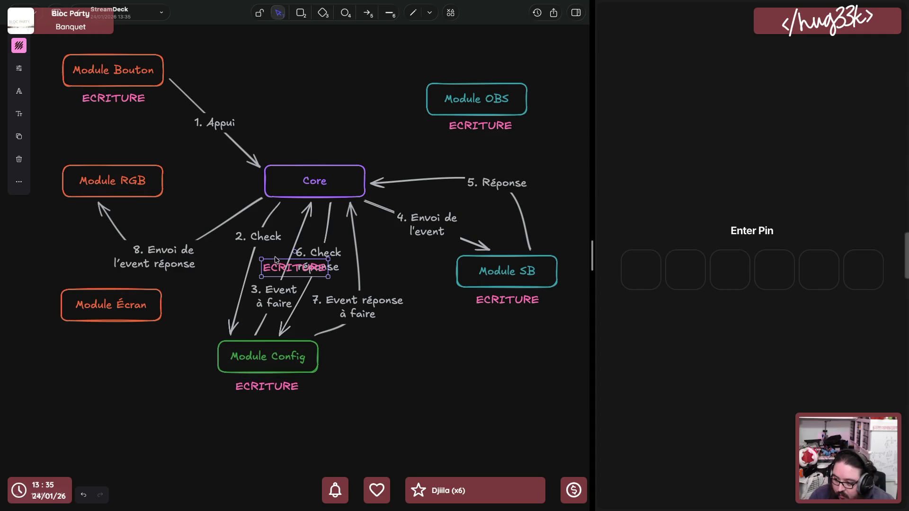
drag(277, 267, 107, 120)
double_click(113, 120)
text(LECTURE)
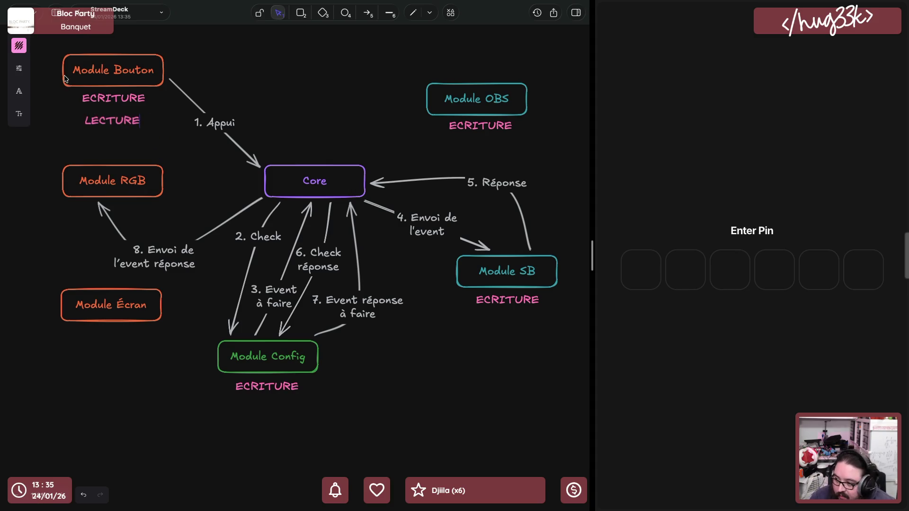
Colour the LECTURE tag green after trying blue, white and light grey
click(18, 46)
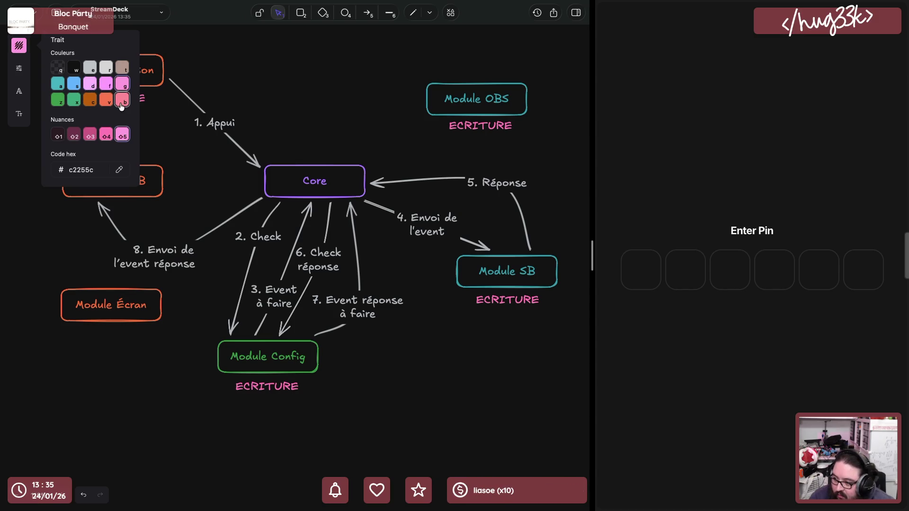
click(73, 86)
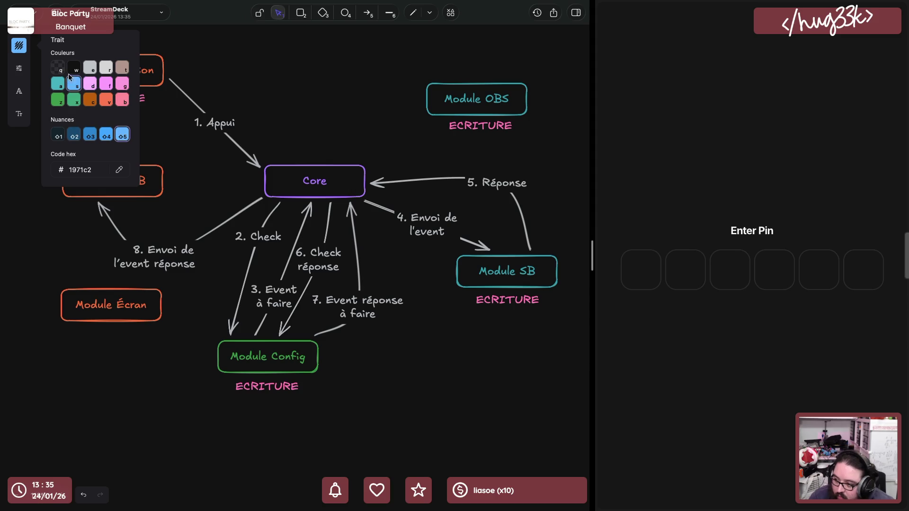
click(62, 66)
click(96, 71)
click(129, 124)
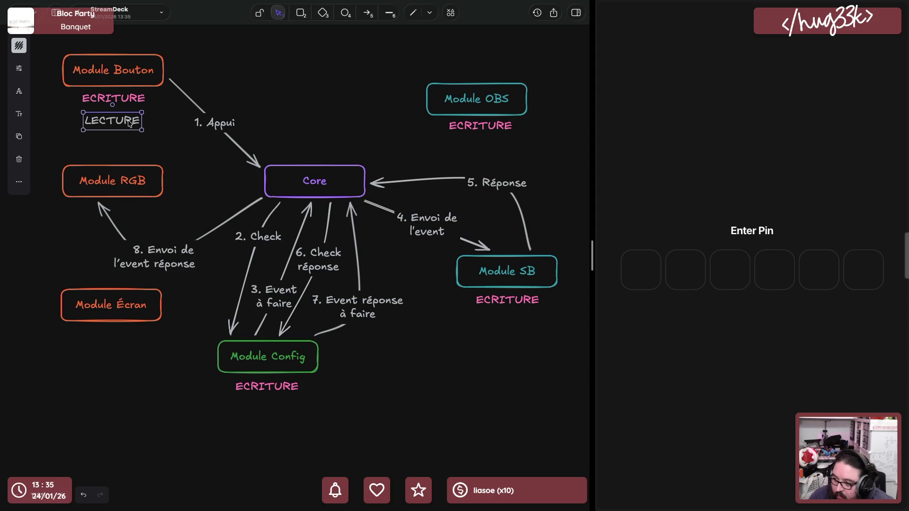
click(18, 45)
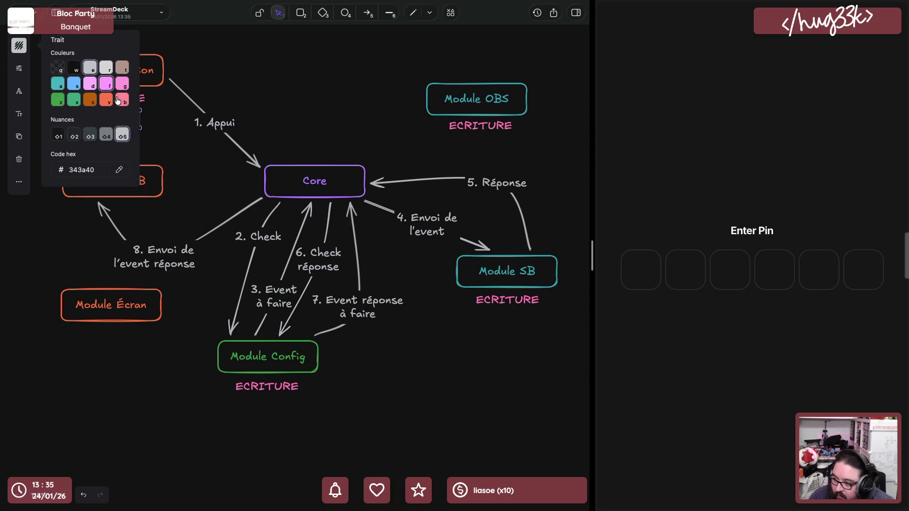
click(67, 105)
Give the Module Config box a purple outline and nudge the LECTURE tag upward
click(298, 353)
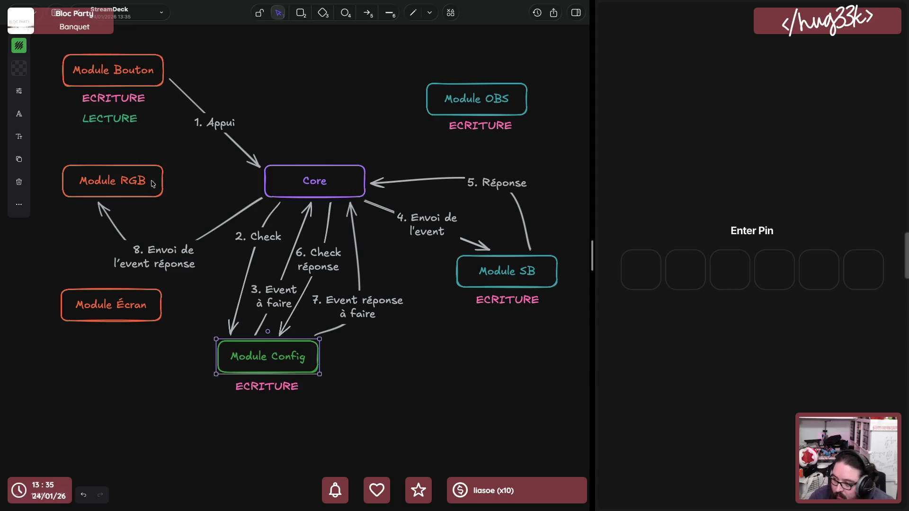
click(19, 45)
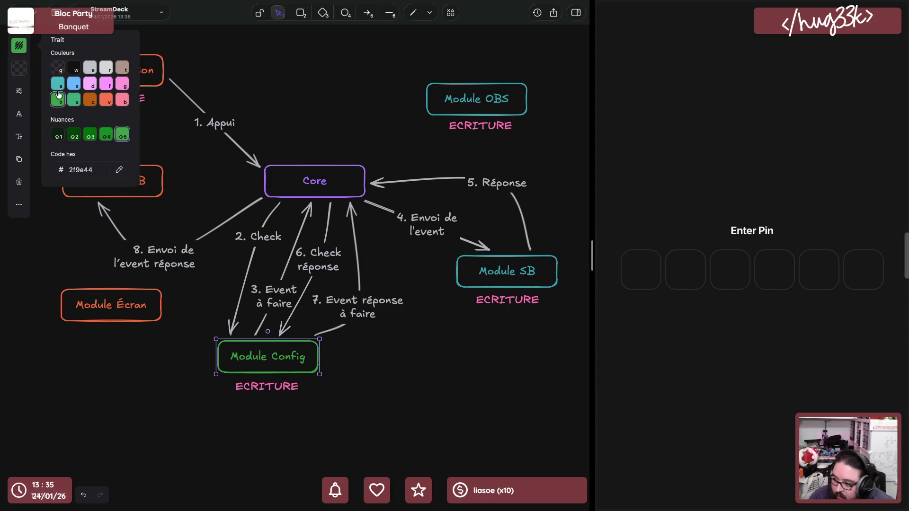
click(105, 84)
click(309, 91)
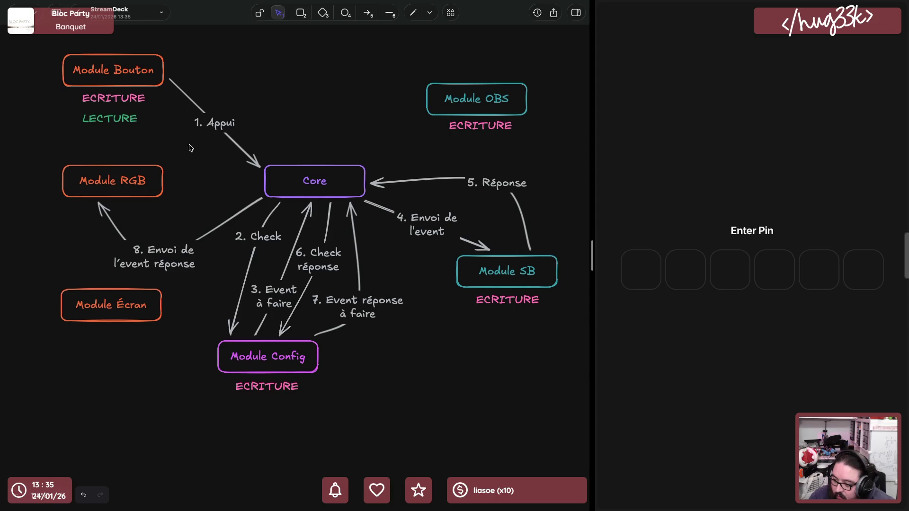
drag(113, 119, 122, 114)
key(Escape)
click(123, 113)
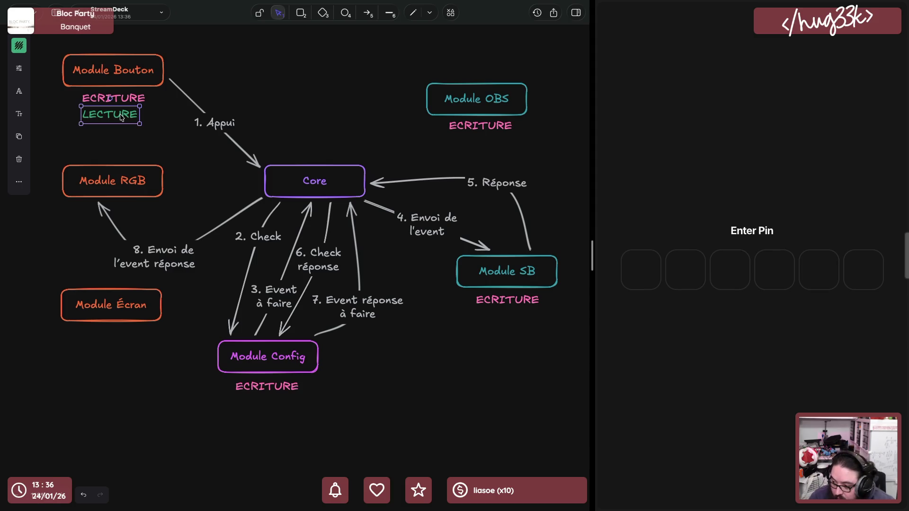
Move LECTURE above Module RGB and paste copies under Module Écran and Module Config's ECRITURE
drag(122, 118, 121, 155)
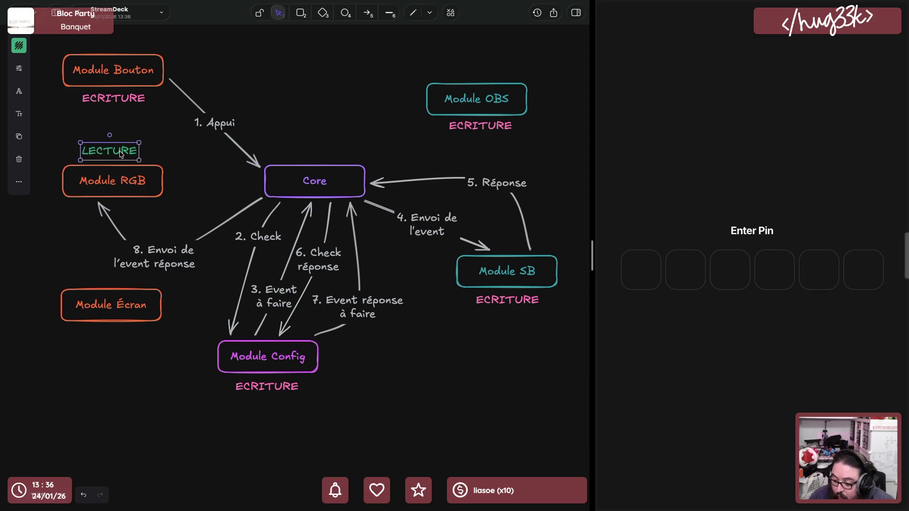
key(ctrl+v)
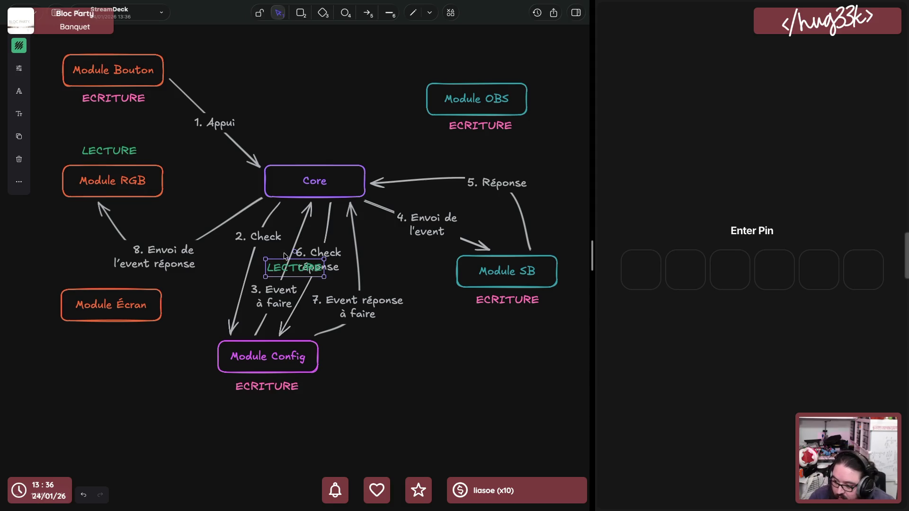
drag(297, 268, 109, 336)
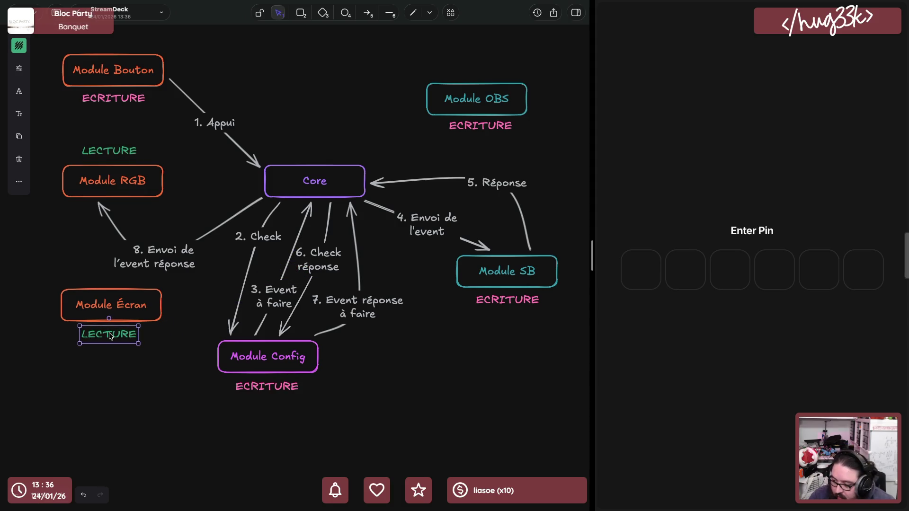
key(ctrl+v)
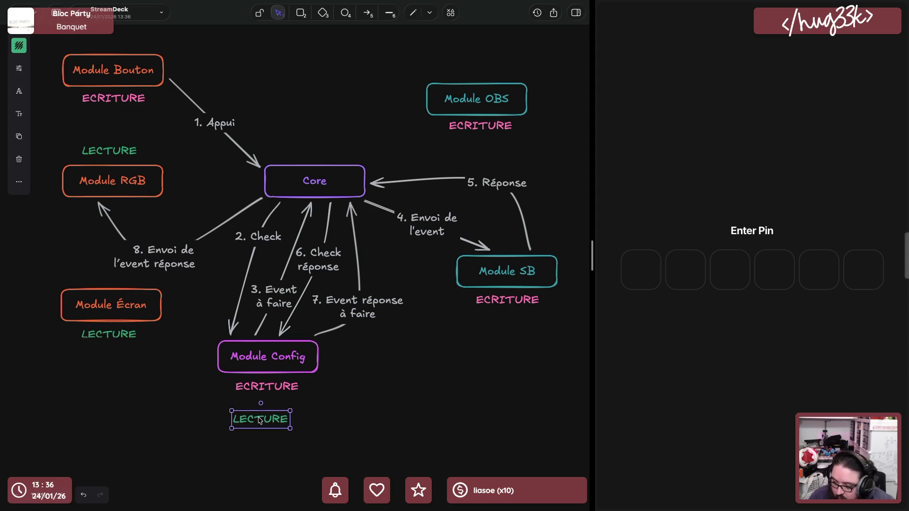
drag(261, 420, 264, 407)
Paste further LECTURE copies below the ECRITURE tags of Module OBS and Module SB
click(261, 229)
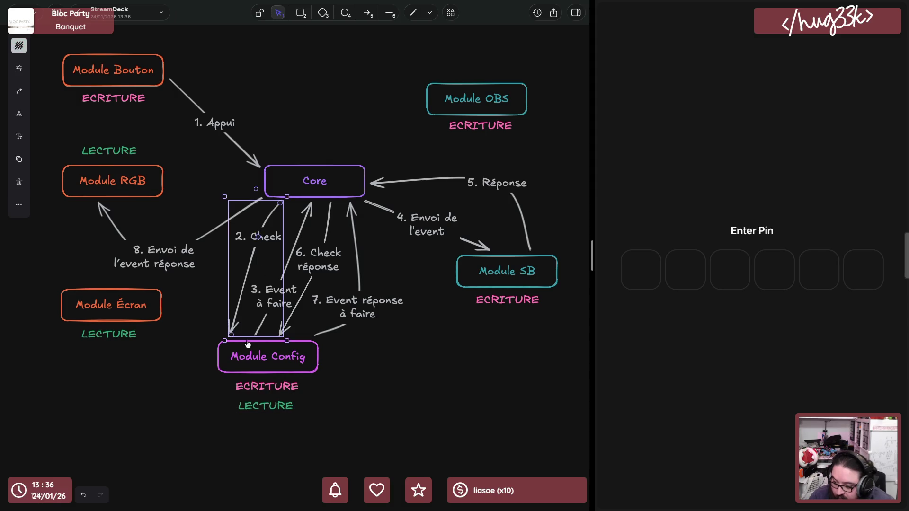
click(269, 411)
key(ctrl+c)
key(ctrl+v)
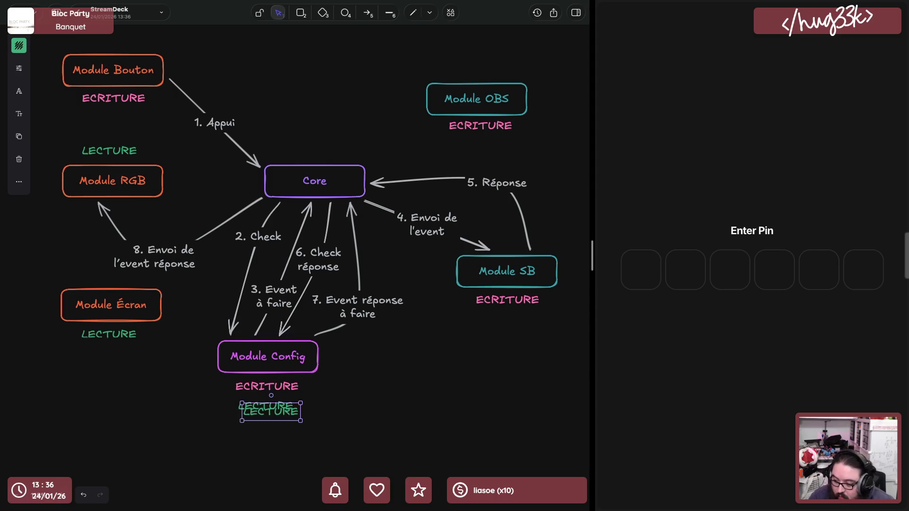
mouse_move(269, 410)
mouse_down()
mouse_move(427, 291)
mouse_move(501, 144)
mouse_move(491, 142)
mouse_up()
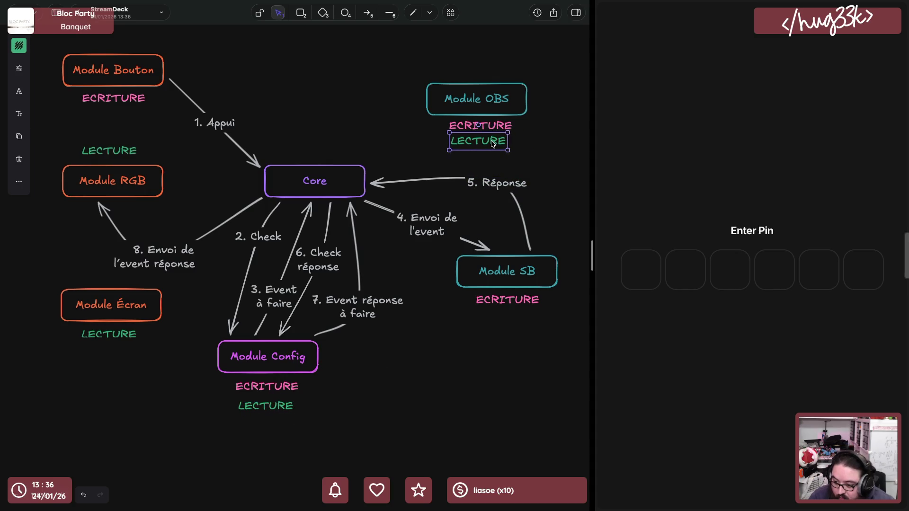
key(ctrl+v)
drag(504, 310, 505, 318)
click(406, 271)
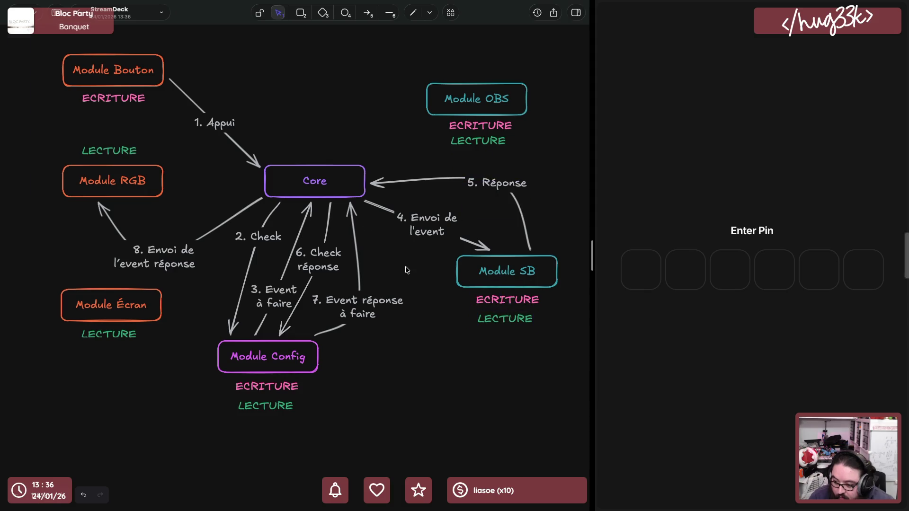
click(474, 244)
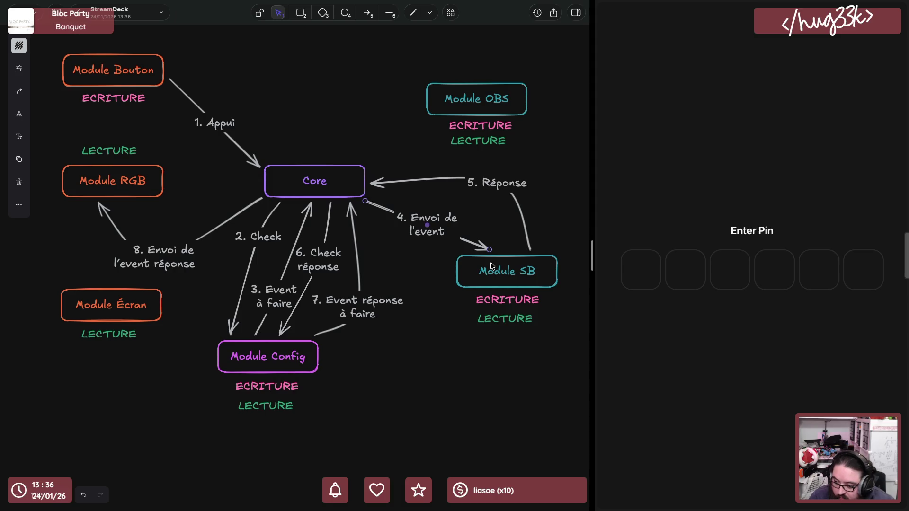
click(253, 158)
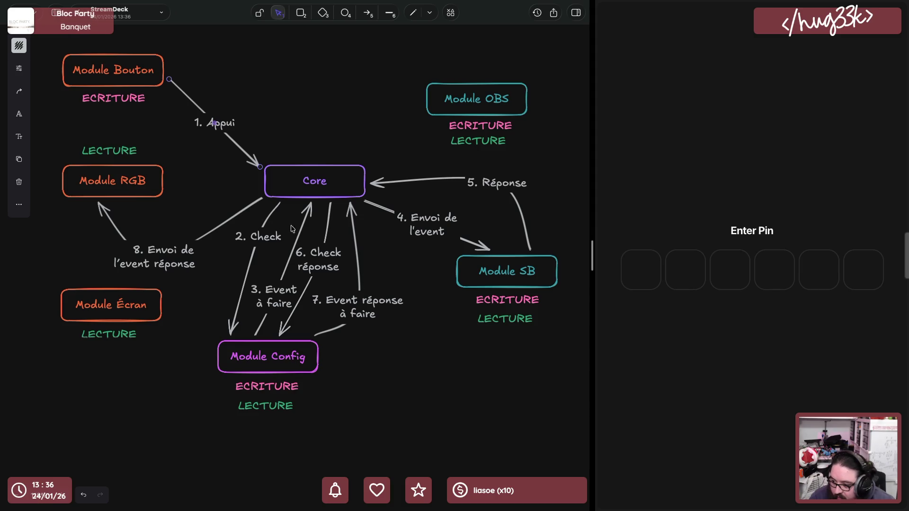
shift+click(305, 232)
shift+click(353, 242)
shift+click(419, 183)
click(19, 45)
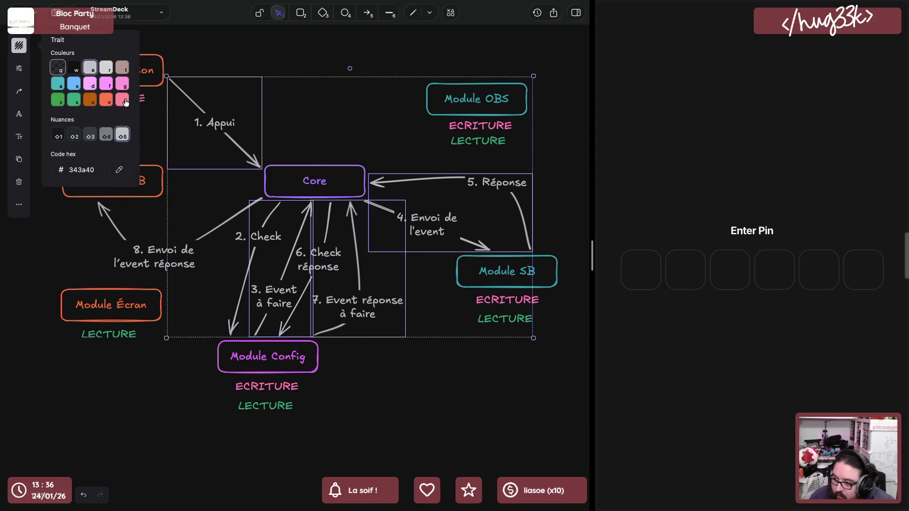
click(117, 96)
click(285, 48)
click(128, 227)
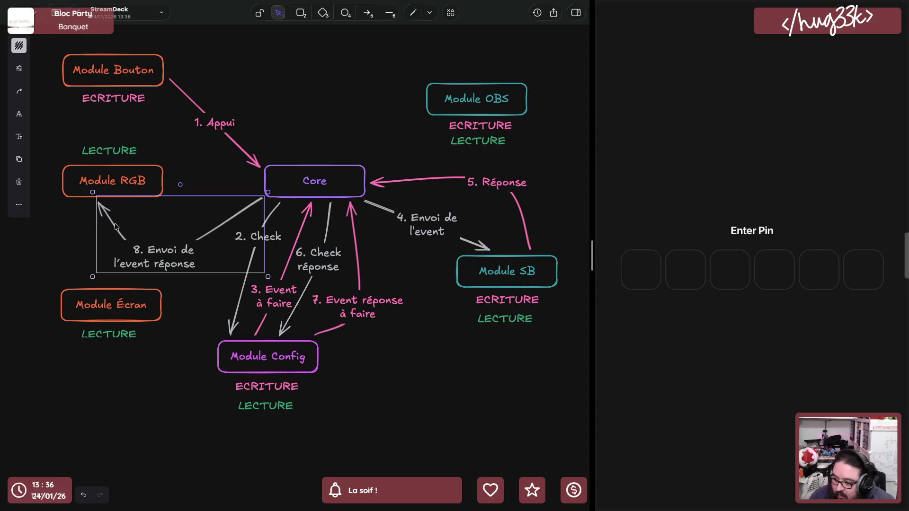
shift+click(238, 311)
shift+click(296, 317)
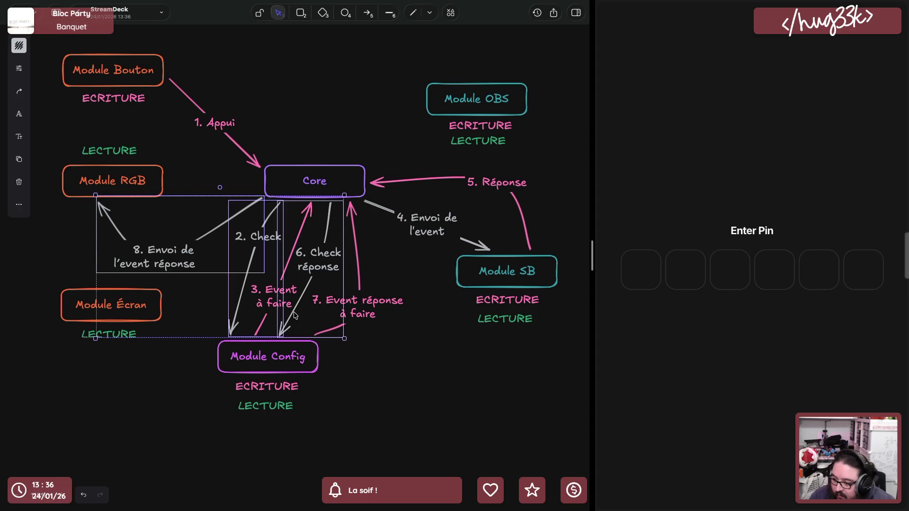
shift+click(377, 206)
click(18, 46)
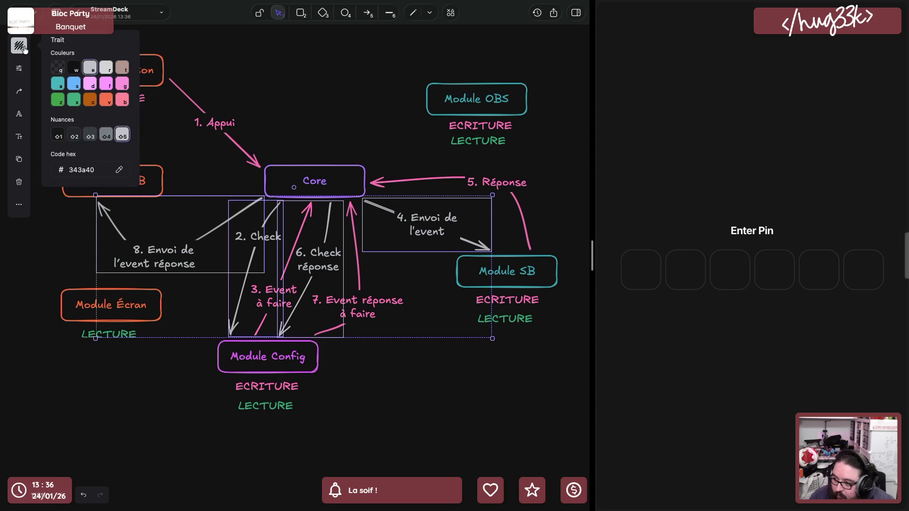
click(71, 95)
click(288, 101)
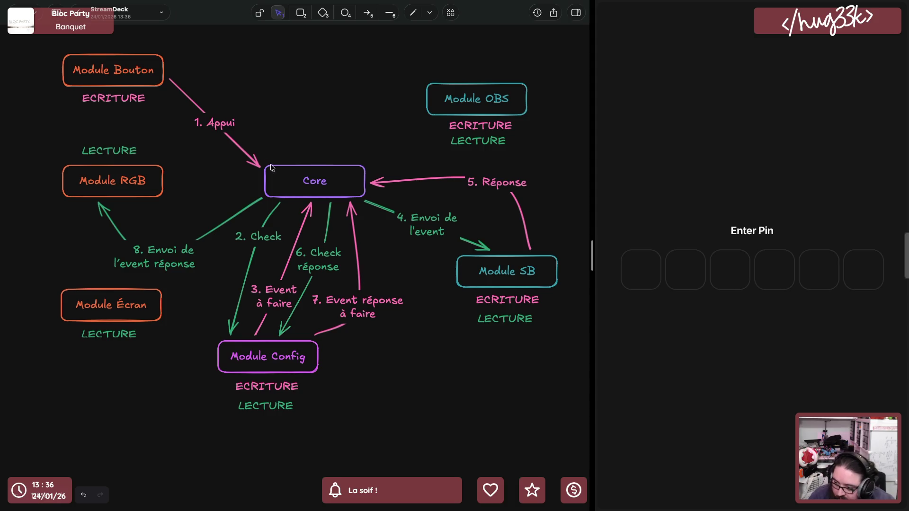
click(299, 184)
click(270, 226)
click(253, 364)
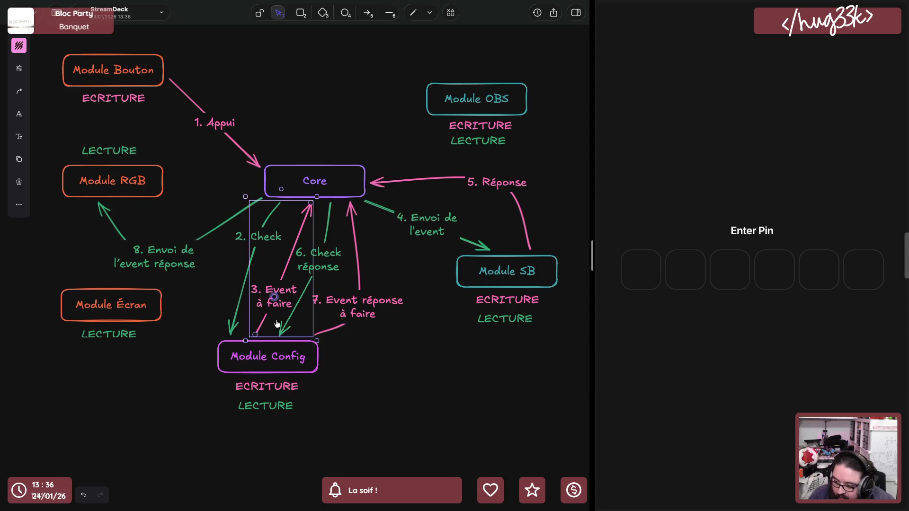
click(275, 299)
click(313, 192)
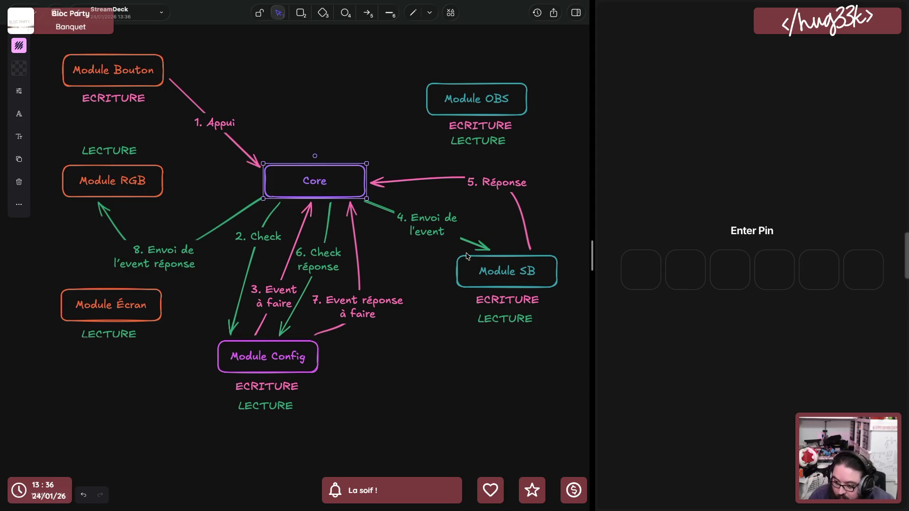
click(507, 277)
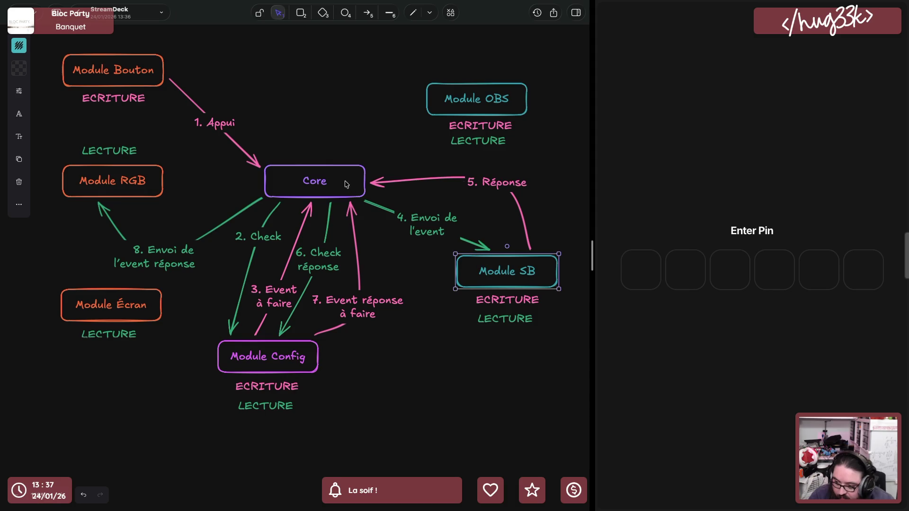
click(301, 184)
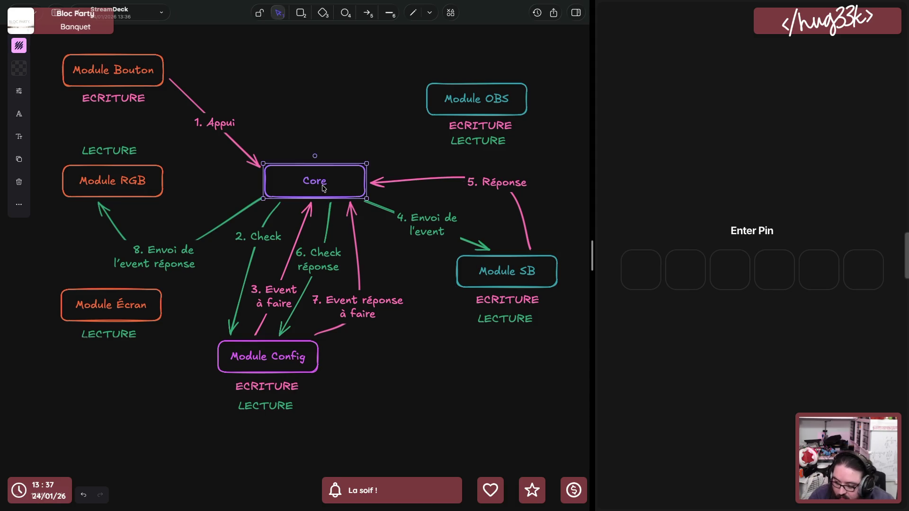
click(277, 357)
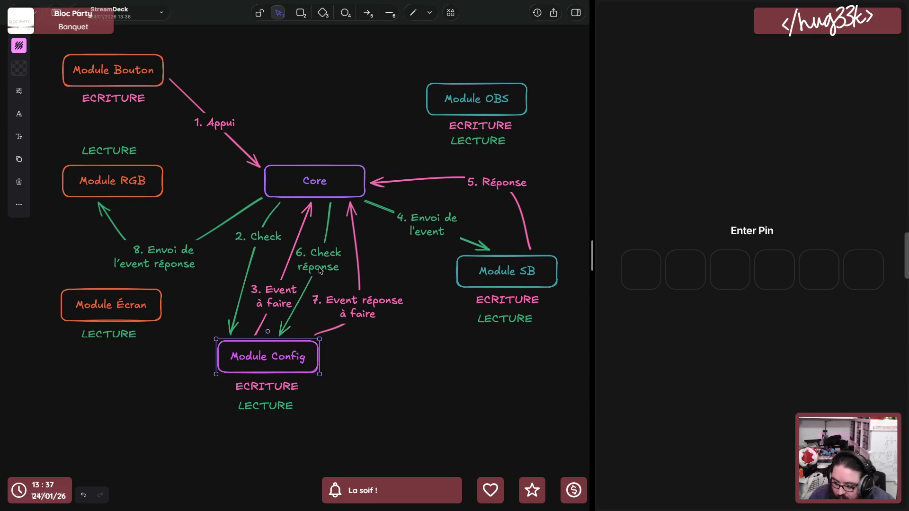
click(331, 182)
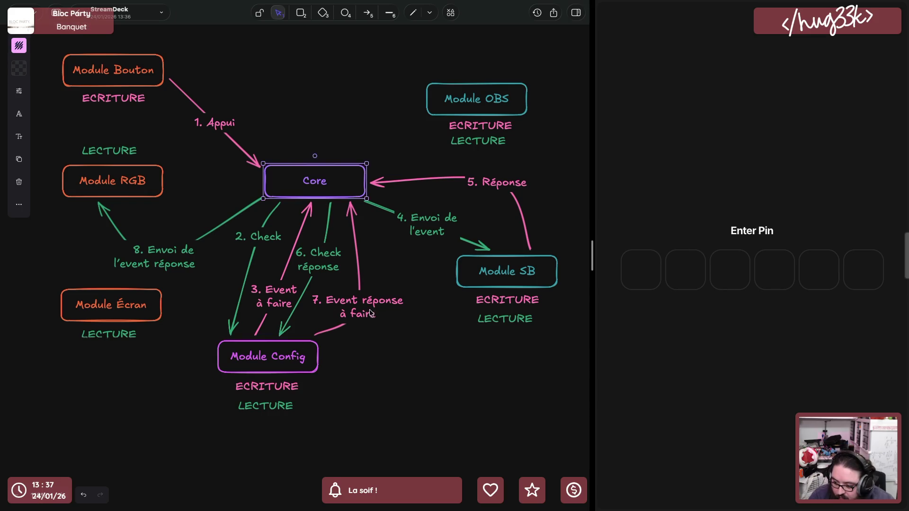
click(91, 181)
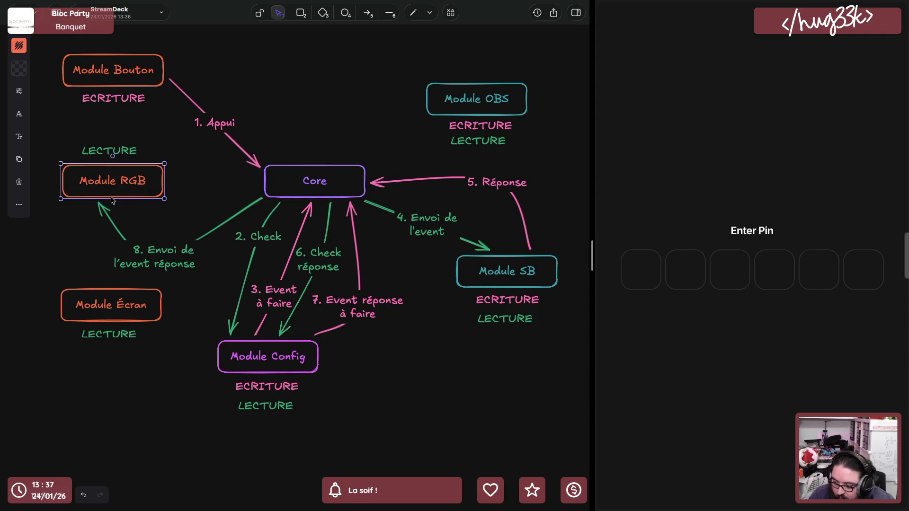
click(306, 126)
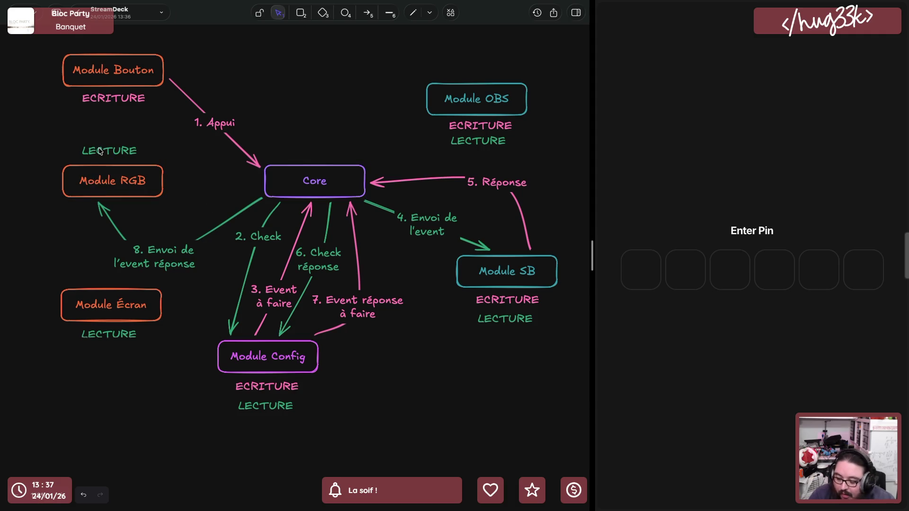
click(101, 151)
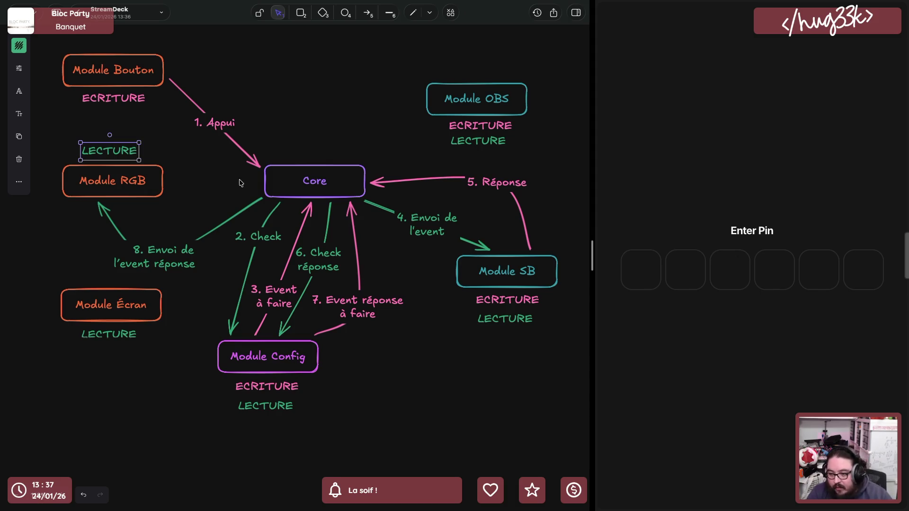
click(294, 187)
click(105, 173)
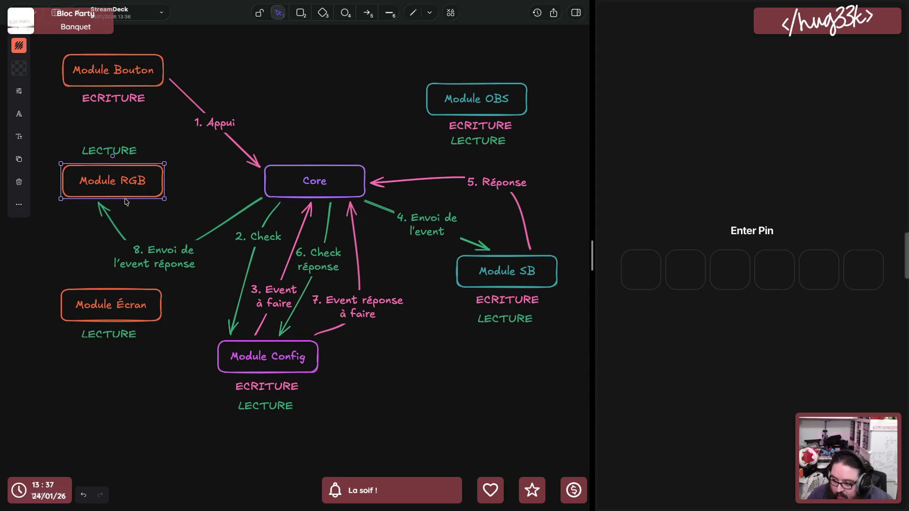
click(118, 153)
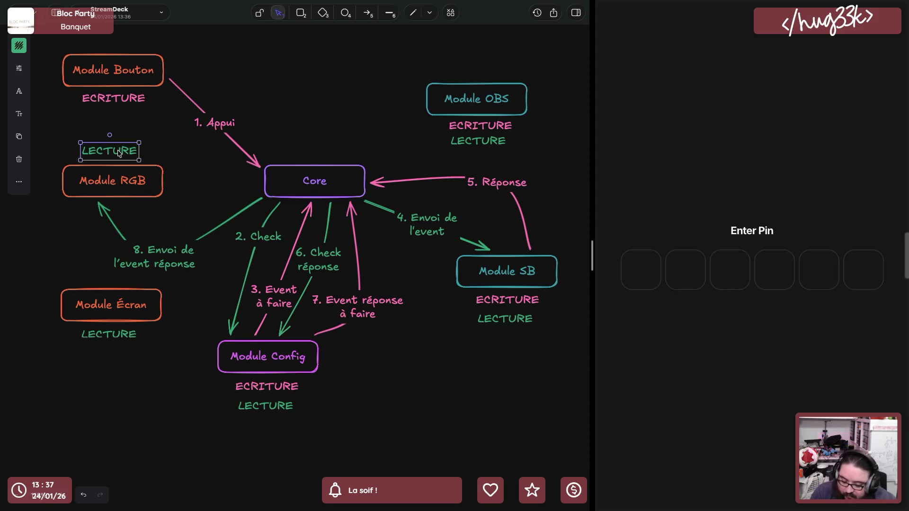
Copy LECTURE below the diagram and extend it into the legend line 'LECTURE = Core envoie à module'
drag(118, 153, 448, 401)
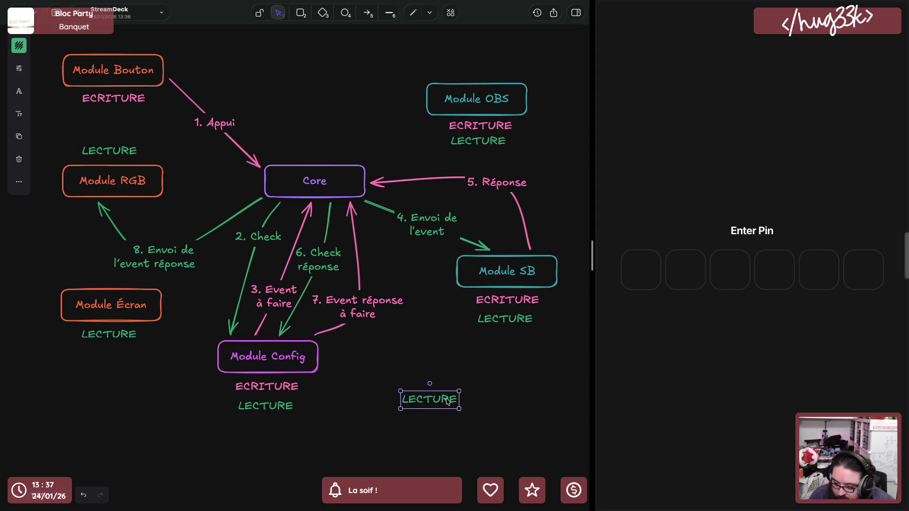
double_click(447, 401)
text(= Core envoie à module)
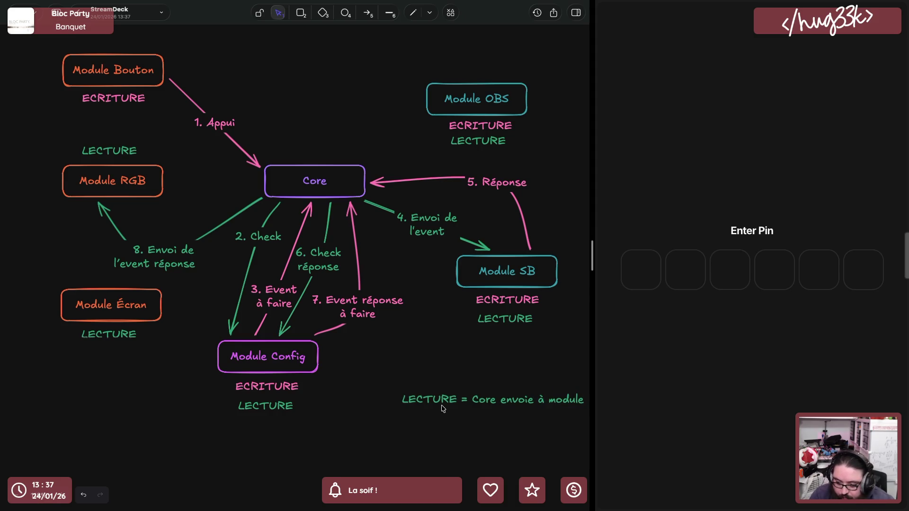
drag(442, 403, 420, 439)
Copy ECRITURE above it as the legend line 'ECRITURE = Module envoie à core'
click(121, 107)
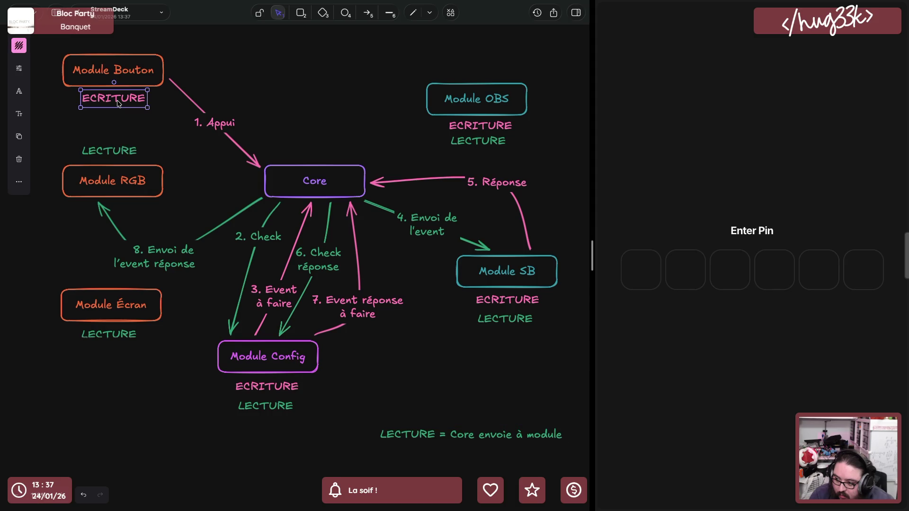
key(ctrl+c)
key(ctrl+v)
drag(279, 262, 395, 414)
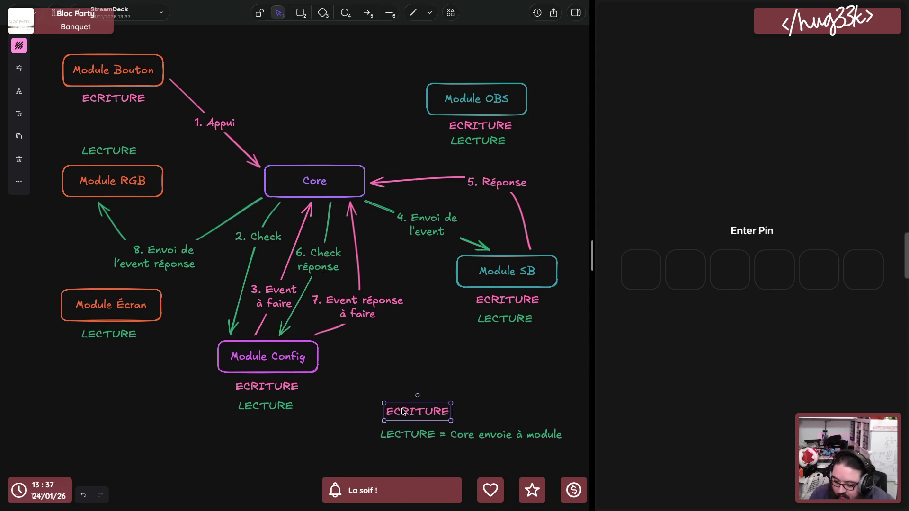
double_click(395, 414)
key(End)
text(= )
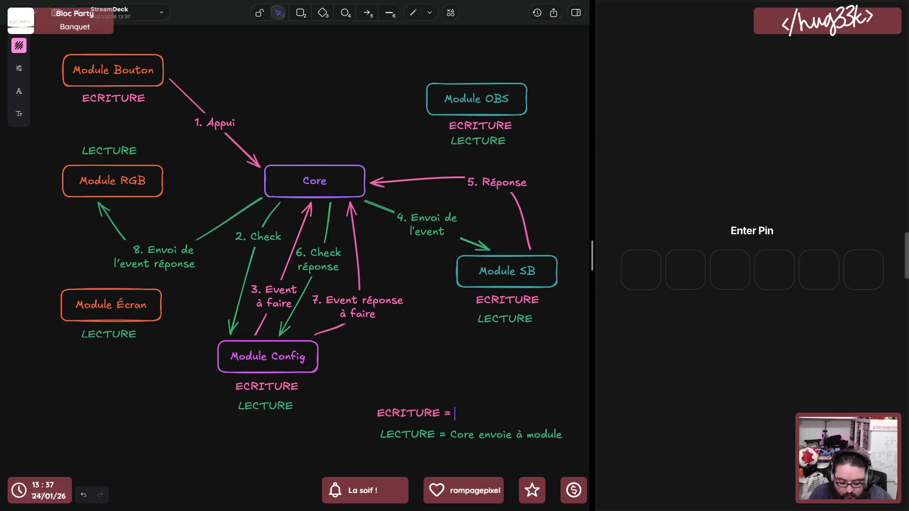
text(Module envoie à )
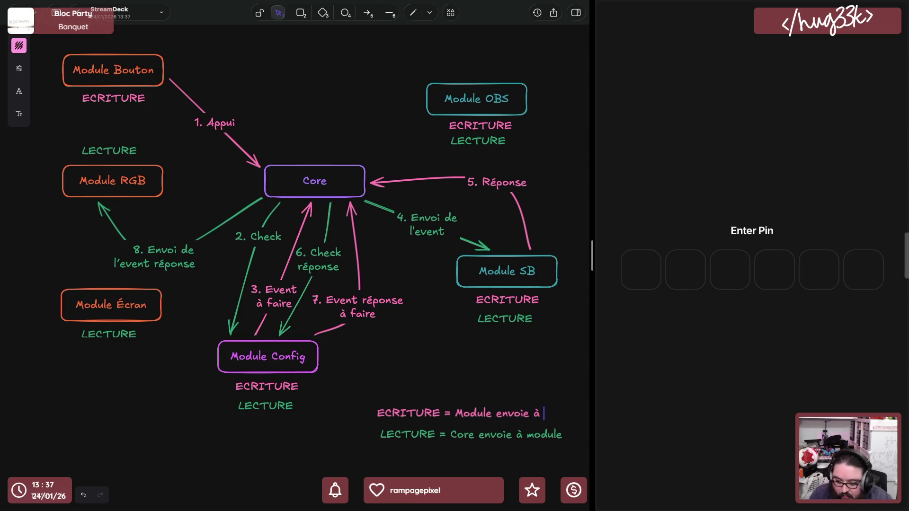
text(core)
key(Escape)
click(388, 389)
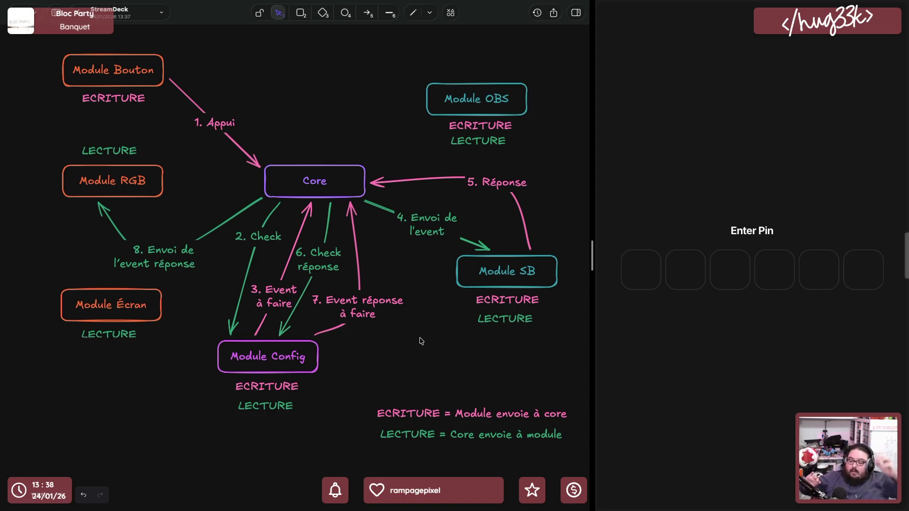
click(302, 355)
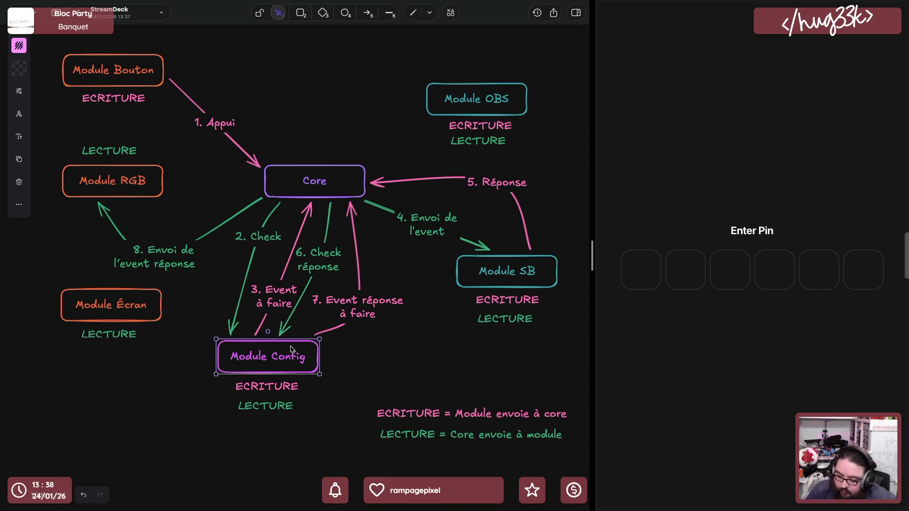
Duplicate the Module Config box to the lower left and rename the copy WebApp
key(ctrl+c)
key(ctrl+v)
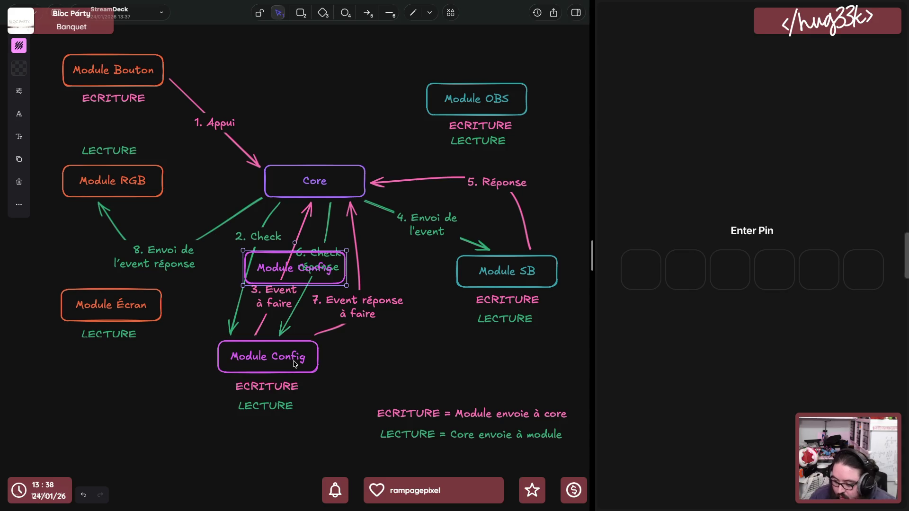
drag(293, 278, 267, 401)
drag(221, 458, 162, 456)
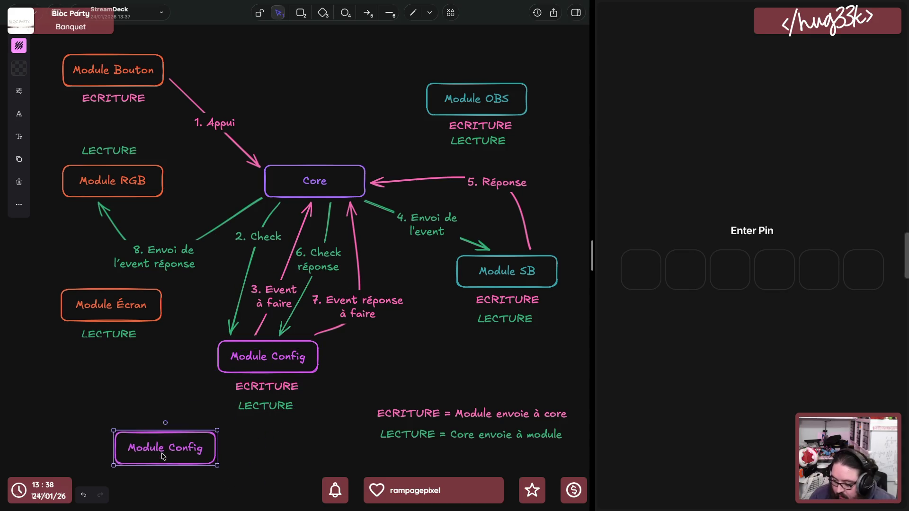
double_click(162, 456)
click(162, 456)
double_click(186, 447)
text(WebApp)
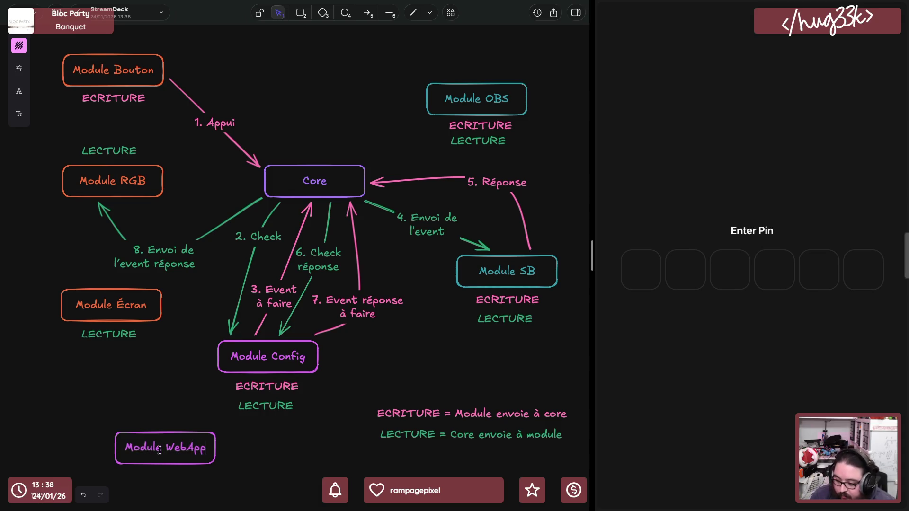
double_click(159, 450)
key(BackSpace)
click(193, 410)
Rename the original Module Config box to just Config
double_click(249, 363)
click(230, 356)
double_click(241, 356)
key(BackSpace)
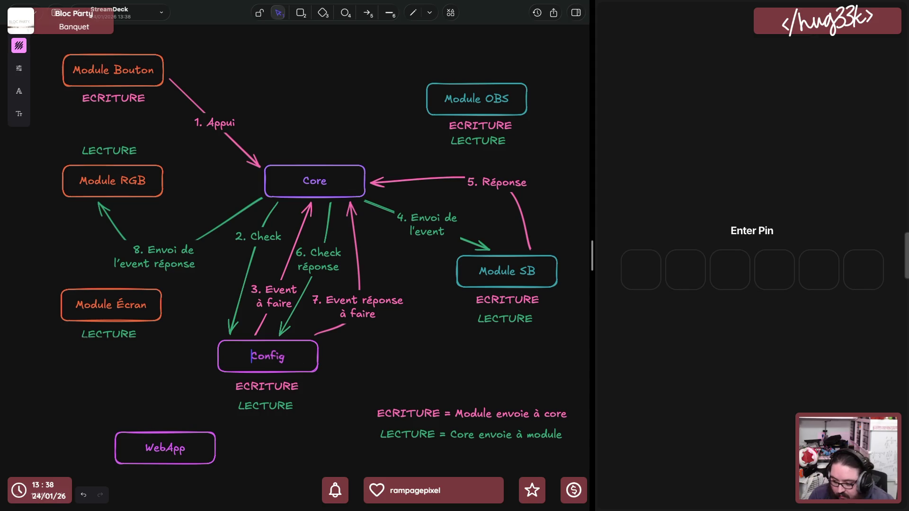
click(359, 268)
click(327, 192)
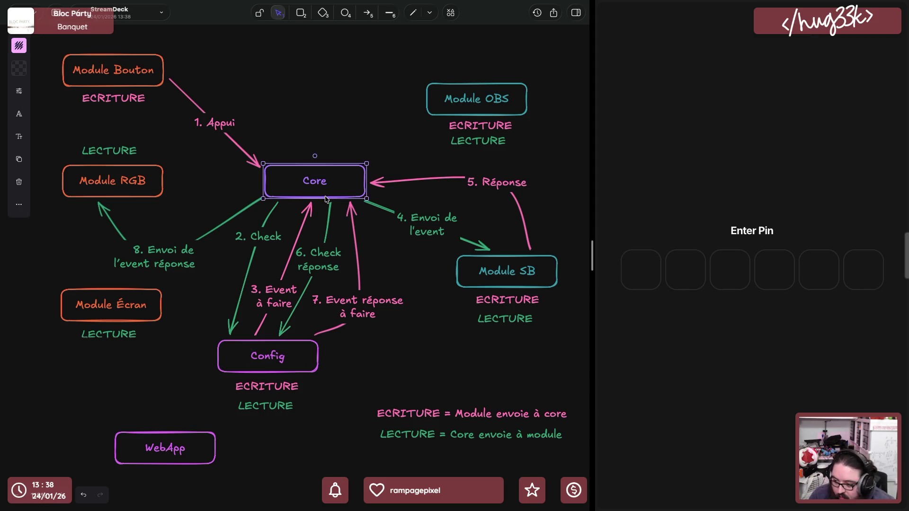
Rename the Core box to Broker and draw a green rectangle enclosing Broker and Config
mouse_move(327, 197)
mouse_down()
mouse_move(336, 264)
mouse_move(326, 192)
mouse_up()
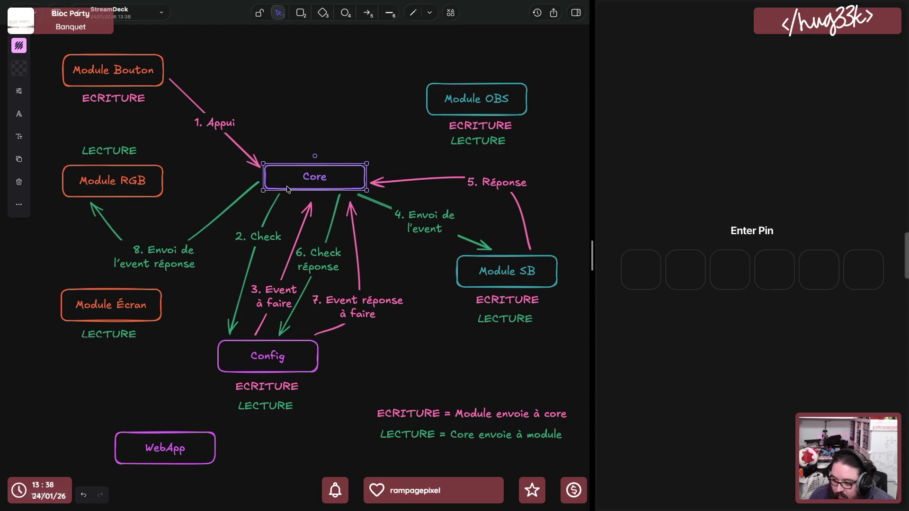
click(334, 116)
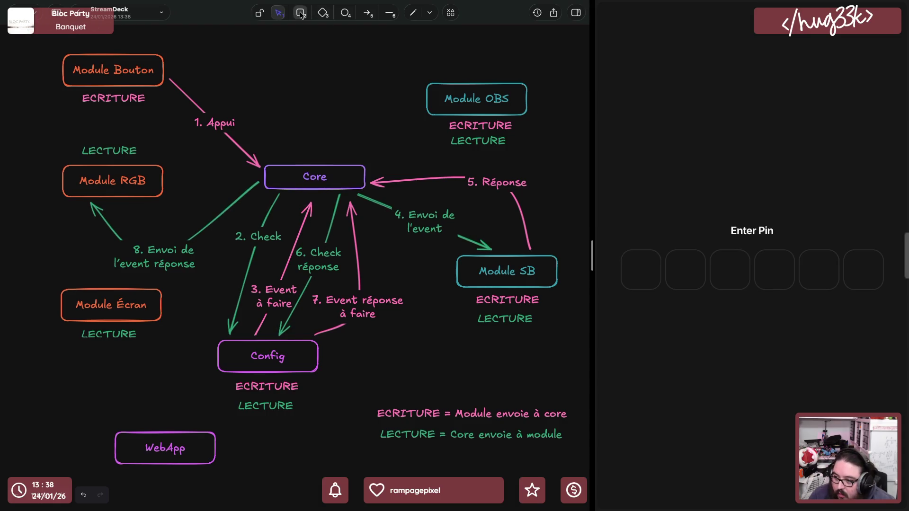
double_click(317, 183)
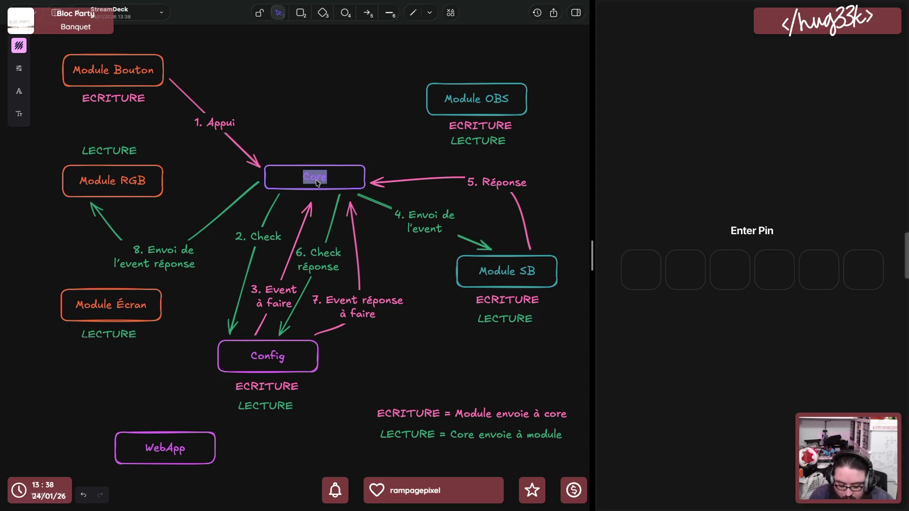
text(Broker)
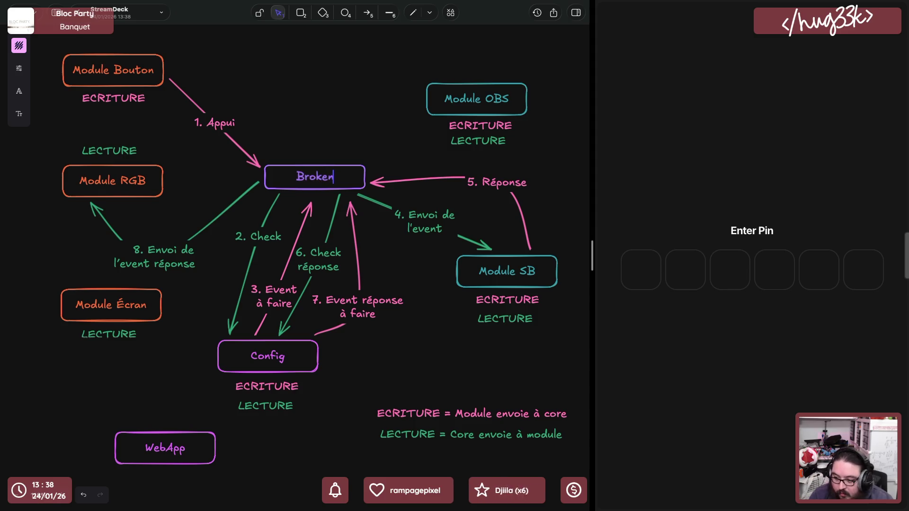
click(300, 12)
drag(229, 146, 417, 407)
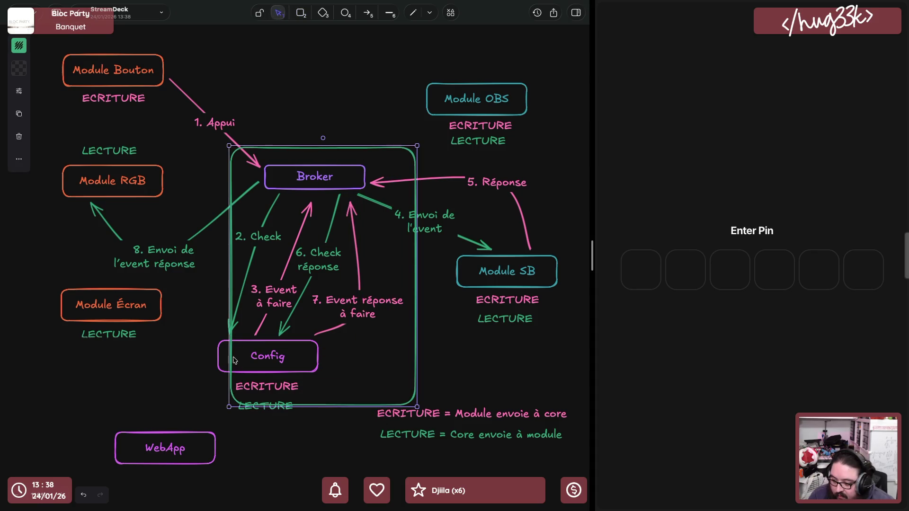
Enlarge the rectangle around Broker and Config and move both legend lines lower
drag(229, 326, 206, 330)
drag(326, 410, 329, 422)
click(477, 419)
shift+click(483, 437)
drag(497, 434, 497, 478)
Make the rectangle a grey dashed outline at 50 transparency
click(406, 398)
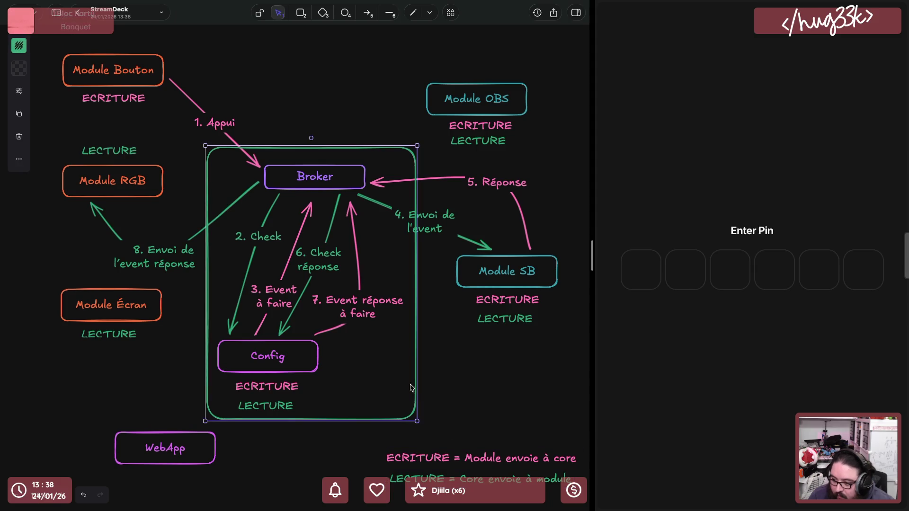
click(19, 45)
click(88, 69)
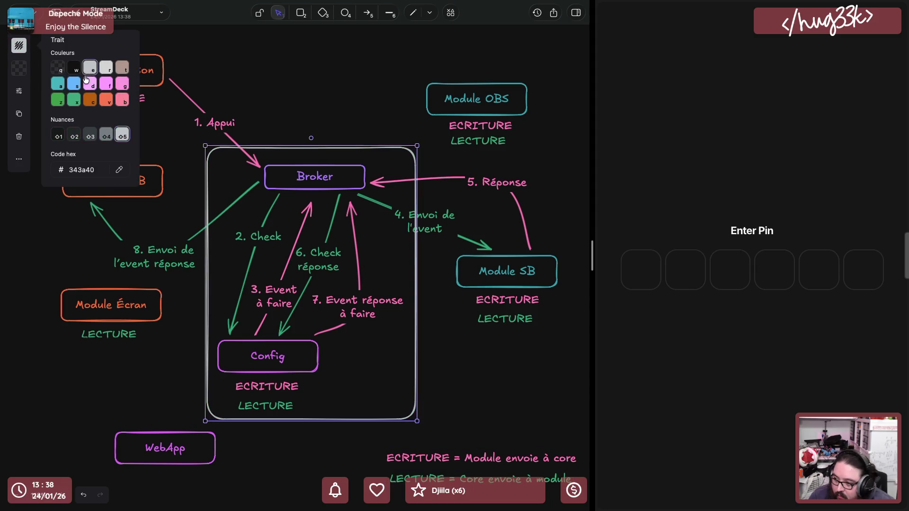
click(19, 93)
click(73, 128)
click(74, 216)
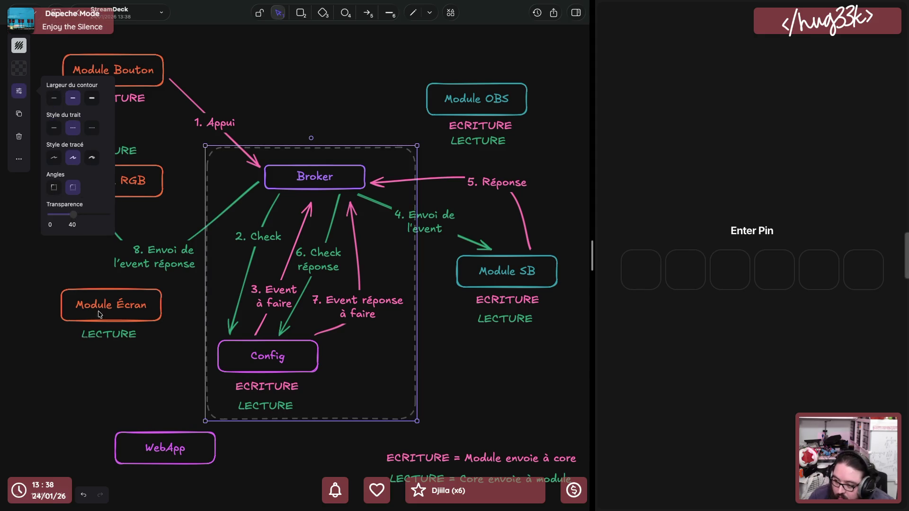
Clear the selection and start a new text label inside the dashed box
click(99, 335)
key(Escape)
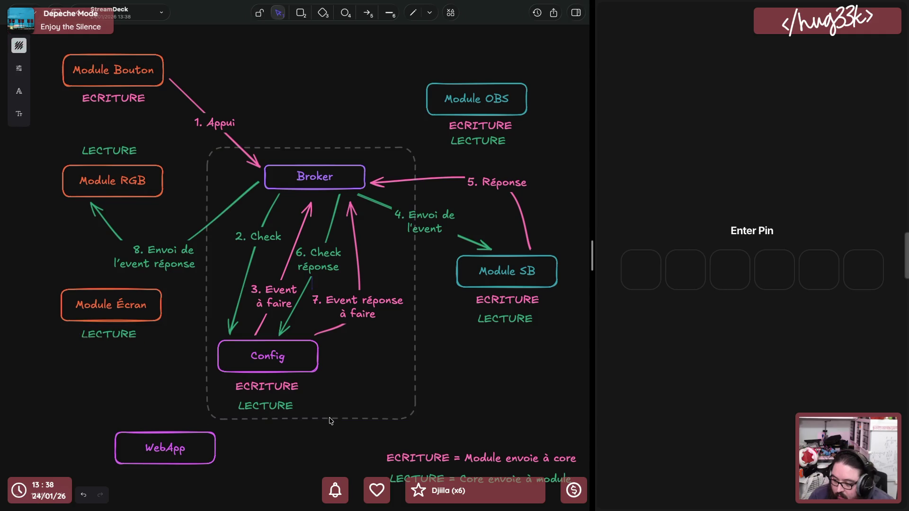
click(331, 420)
key(Escape)
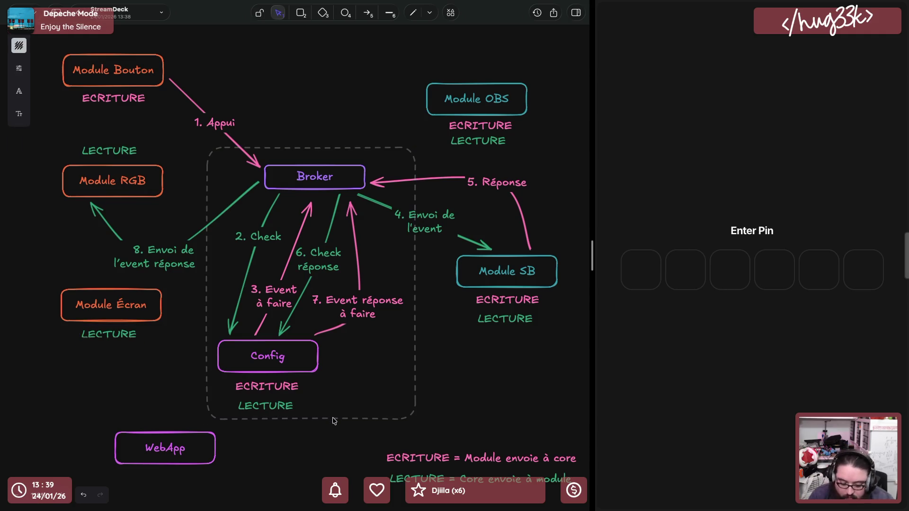
text(CORE)
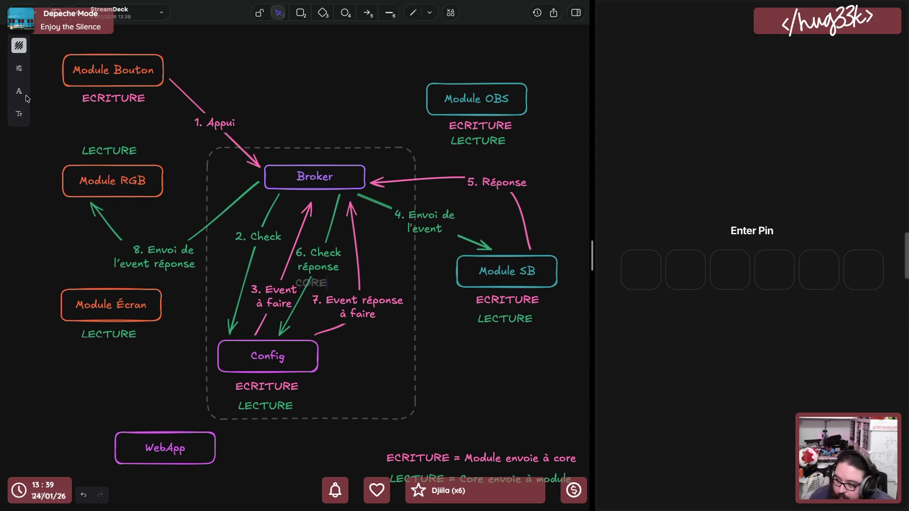
Align the CORE label to the top and raise the dashed rectangle's top edge slightly
click(20, 114)
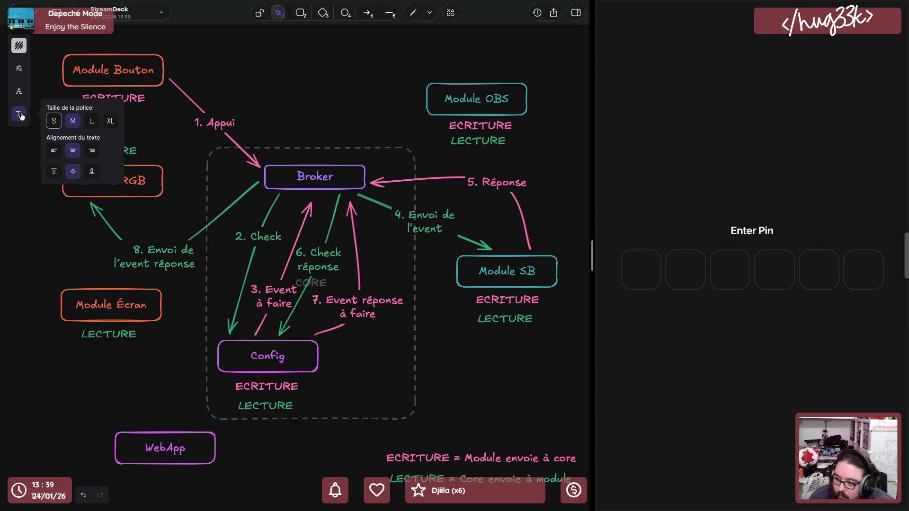
click(58, 172)
click(308, 142)
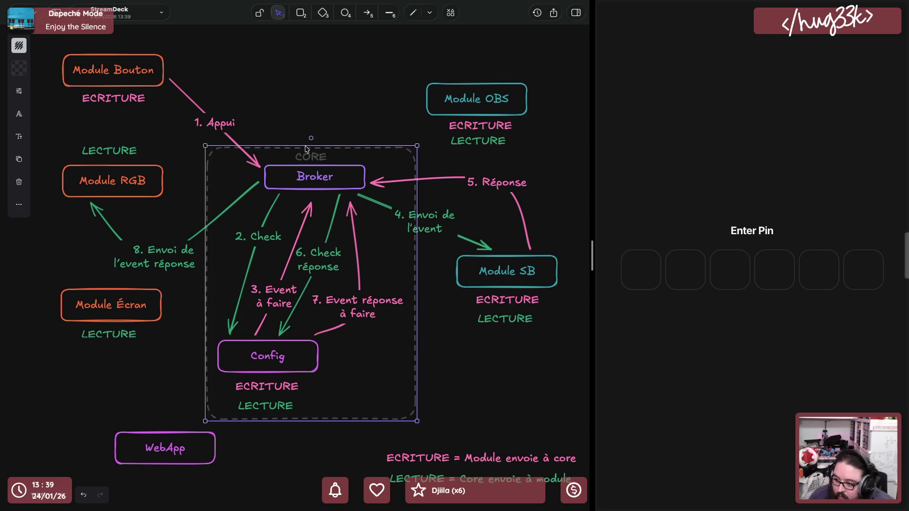
drag(306, 141, 307, 138)
Bring WebApp inside the CORE box and move both legend lines to the far left
click(178, 445)
scroll(179, 445, down, 3)
mouse_move(191, 360)
mouse_down()
mouse_move(392, 326)
mouse_move(389, 305)
mouse_up()
click(362, 340)
click(421, 370)
shift+click(434, 390)
drag(434, 389, 60, 393)
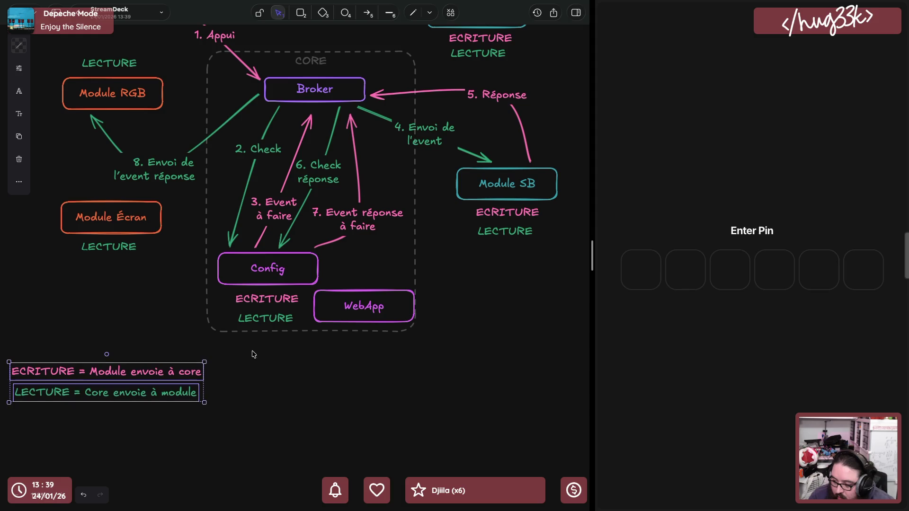
click(268, 331)
Stretch the CORE rectangle downward, undoing an accidental duplicate of it
drag(291, 334, 297, 387)
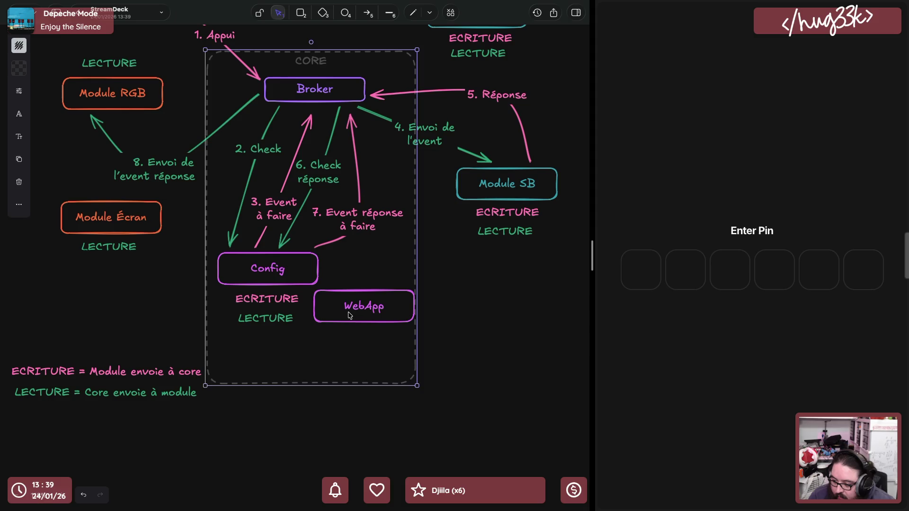
right_click(363, 294)
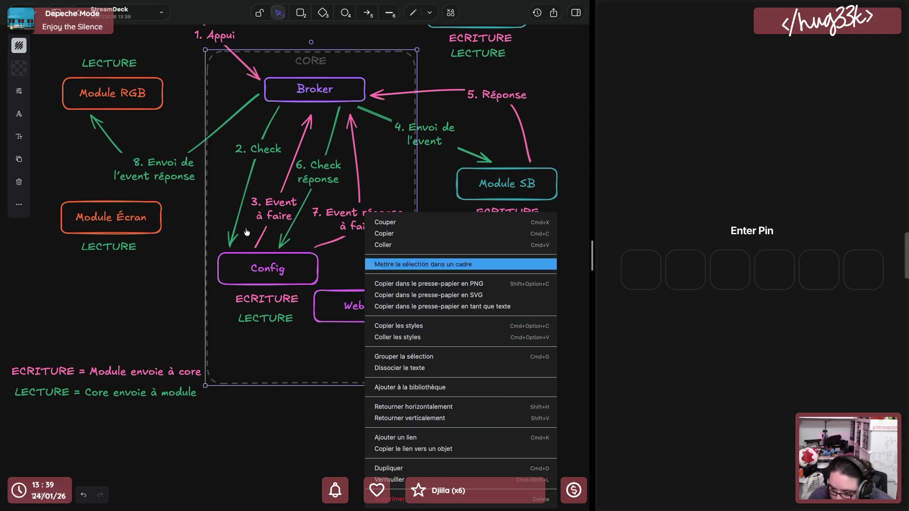
click(18, 160)
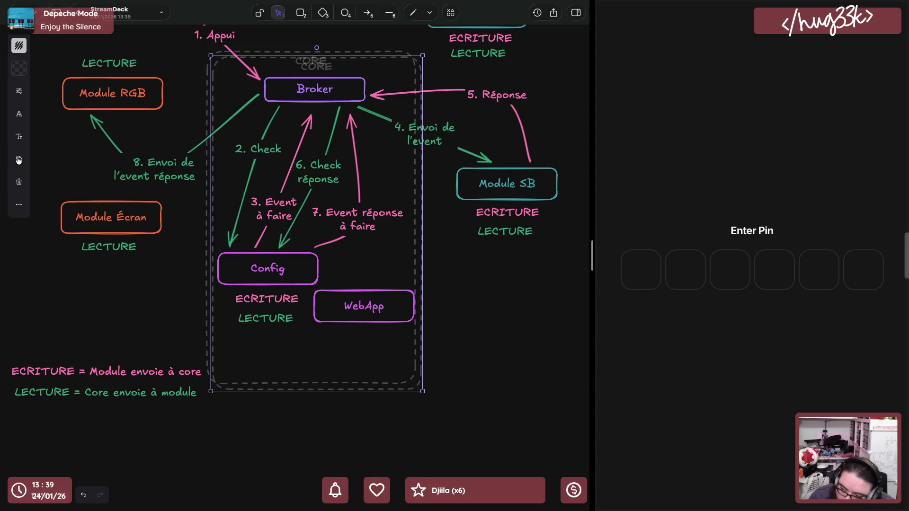
key(ctrl+z)
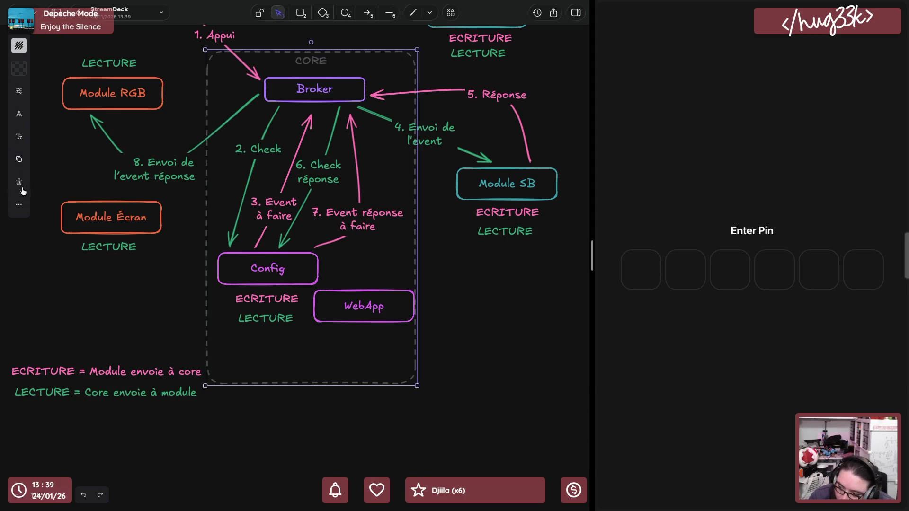
click(19, 204)
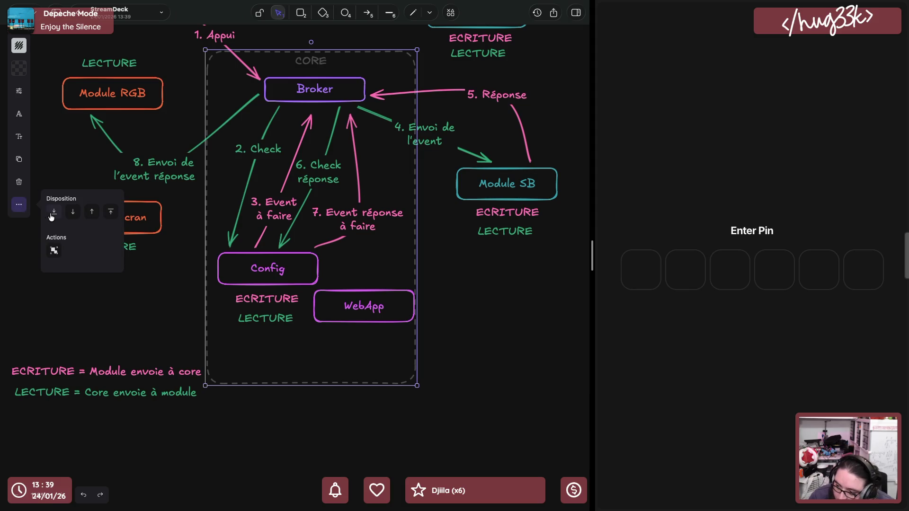
click(178, 284)
Move the WebApp box down to the bottom of the CORE frame
drag(367, 319, 356, 365)
click(473, 291)
click(353, 349)
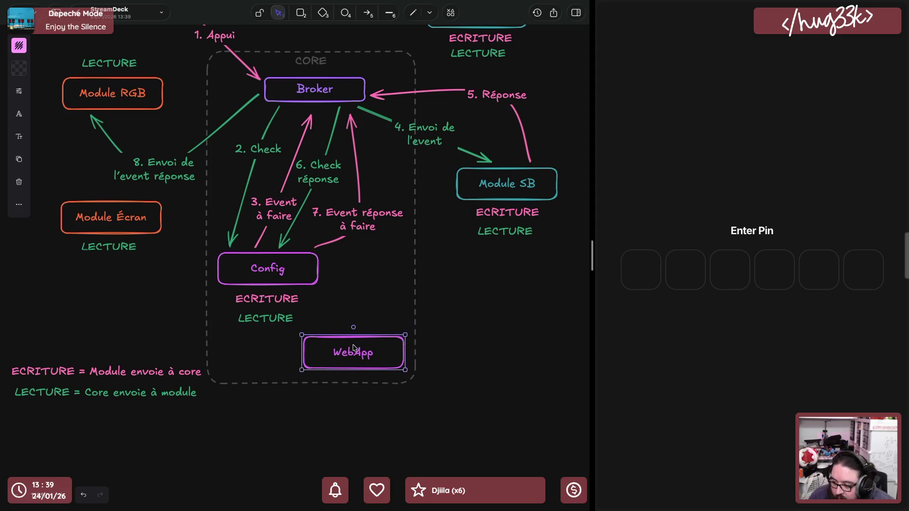
scroll(426, 255, up, 2)
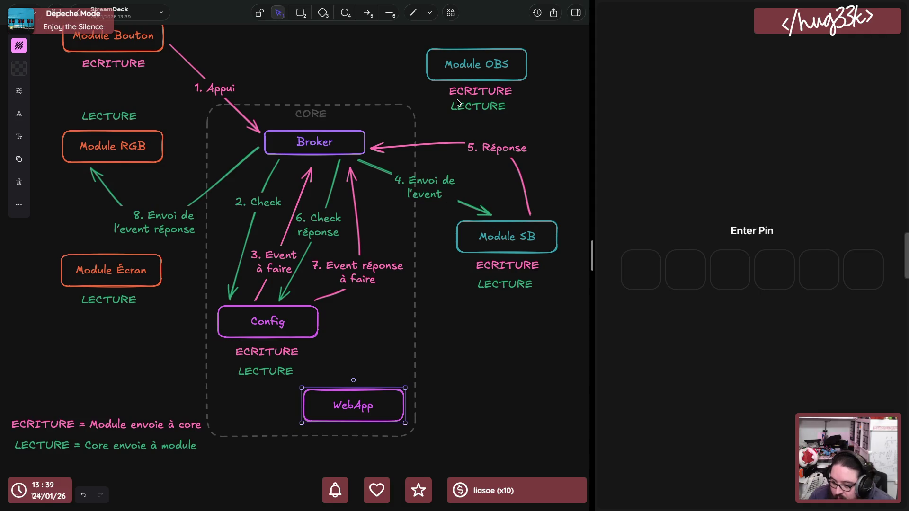
Review the diagram by selecting Module Bouton, Module OBS, WebApp, Broker and Config in turn
click(491, 361)
scroll(491, 362, up, 1)
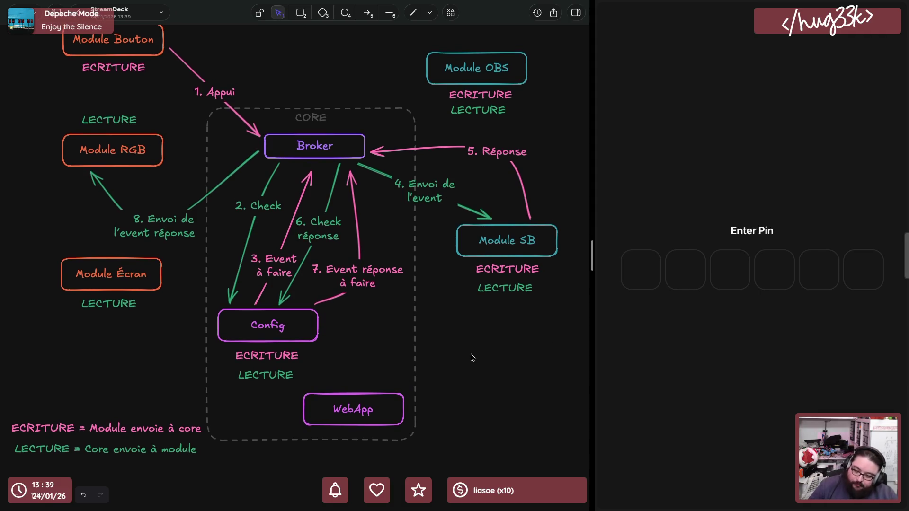
scroll(471, 357, up, 1)
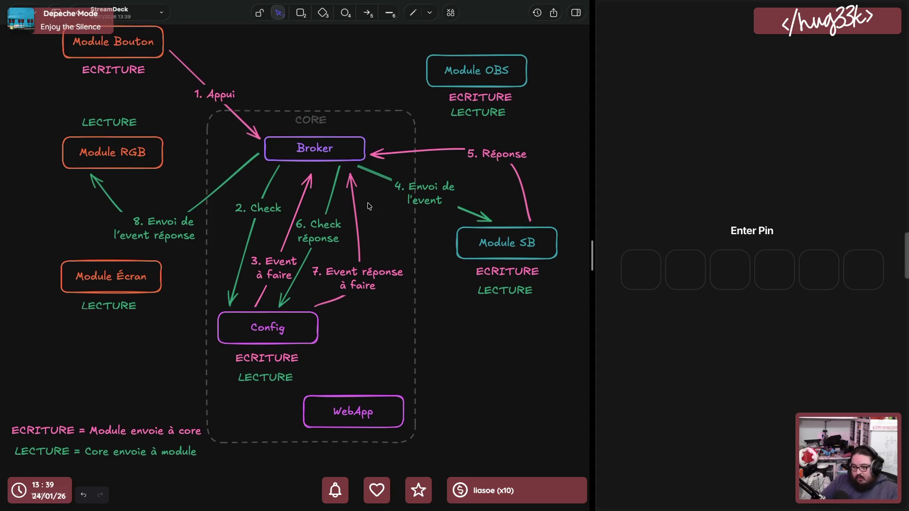
click(153, 51)
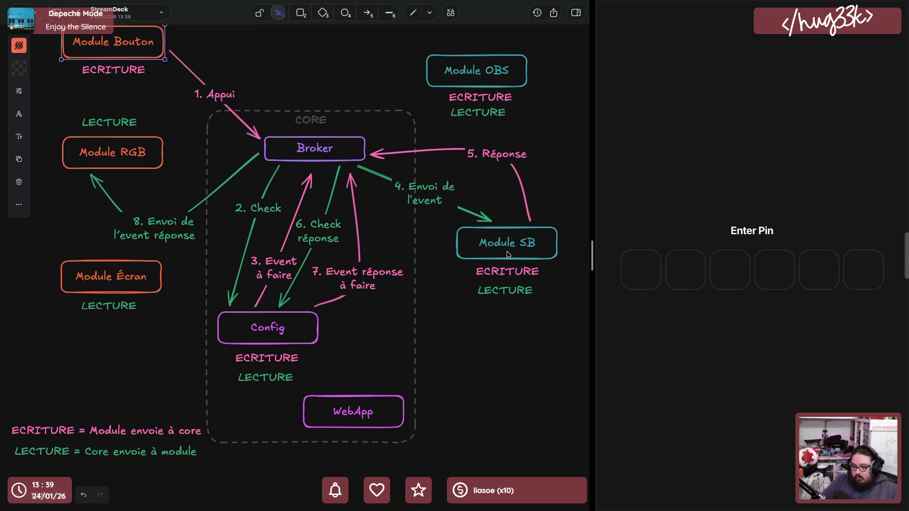
click(466, 70)
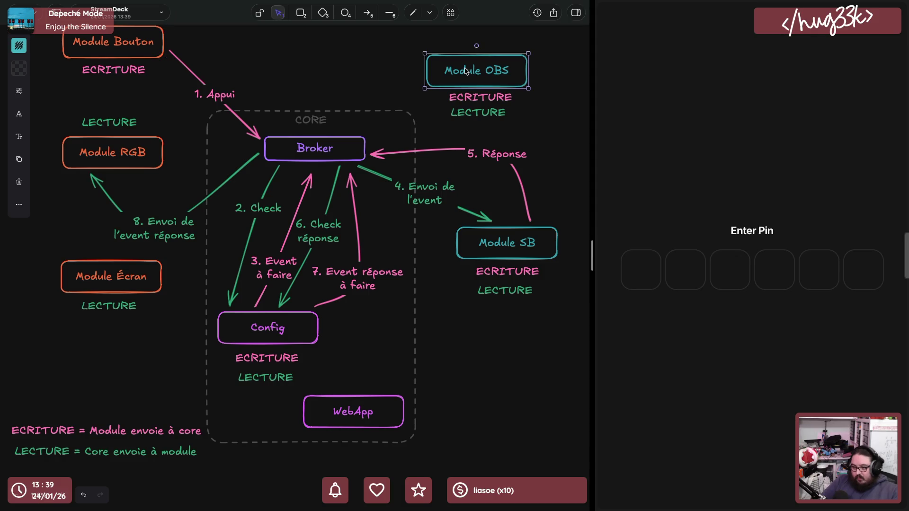
click(353, 412)
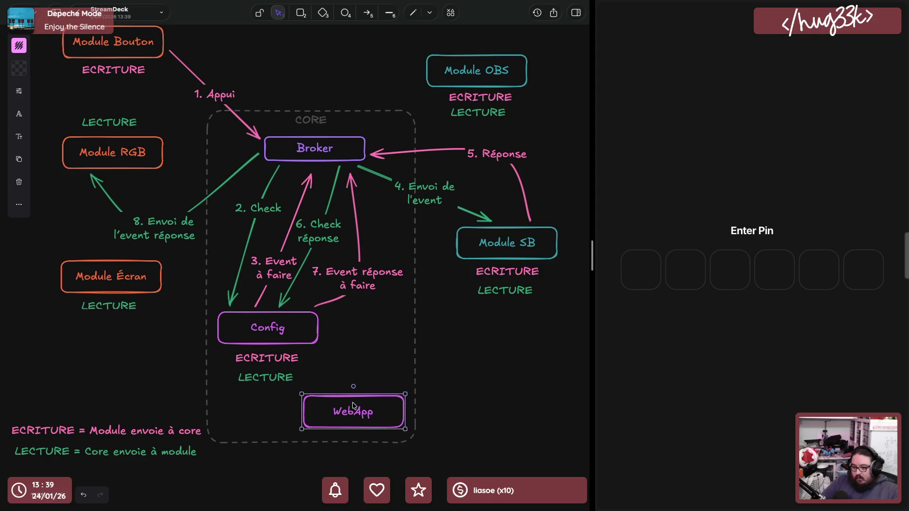
click(325, 153)
click(287, 331)
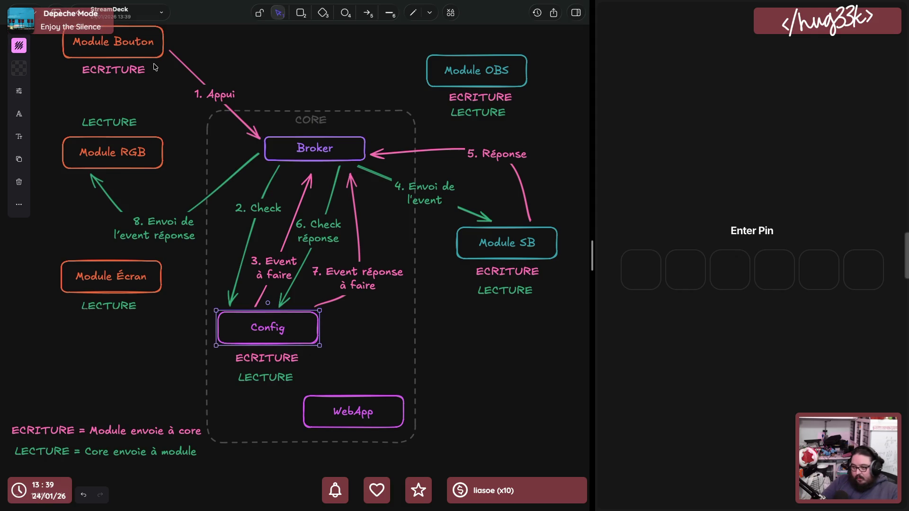
Continue reviewing: CORE frame, Module RGB, Module Écran, Module SB and WebApp, then deselect
click(473, 83)
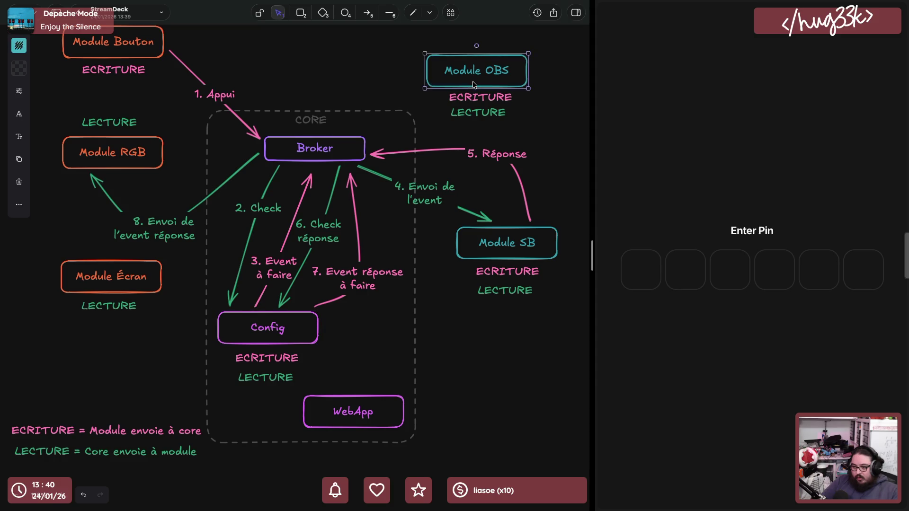
click(347, 349)
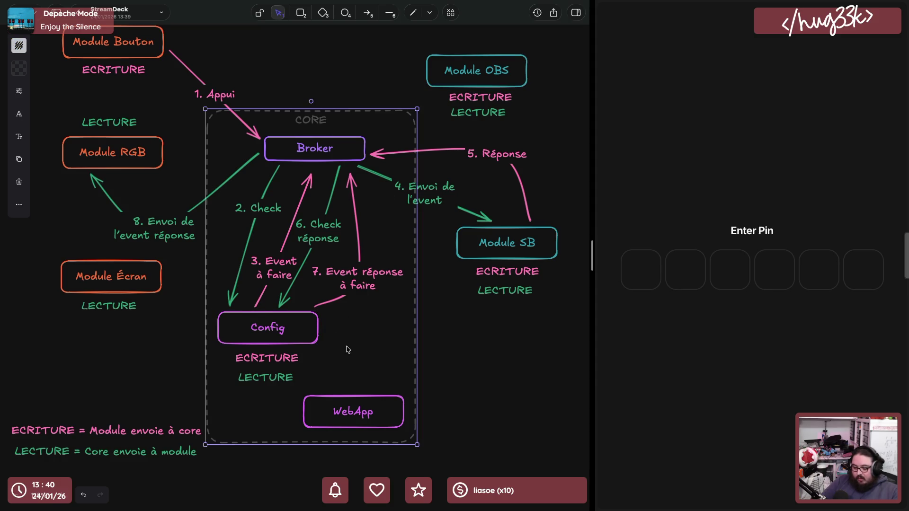
click(120, 170)
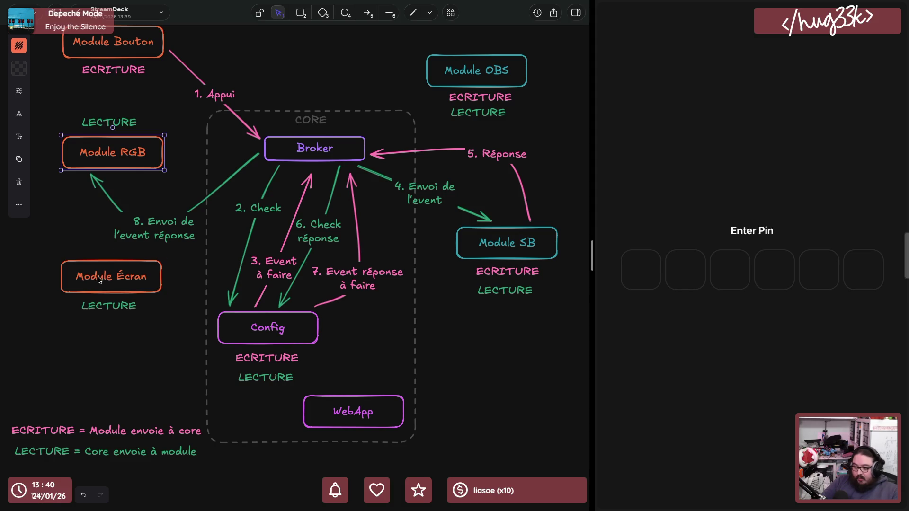
click(147, 262)
click(520, 252)
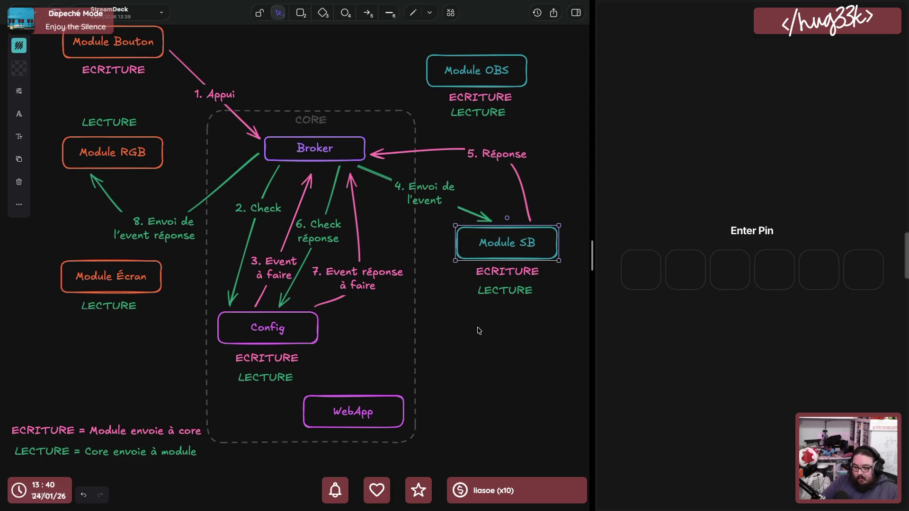
click(343, 421)
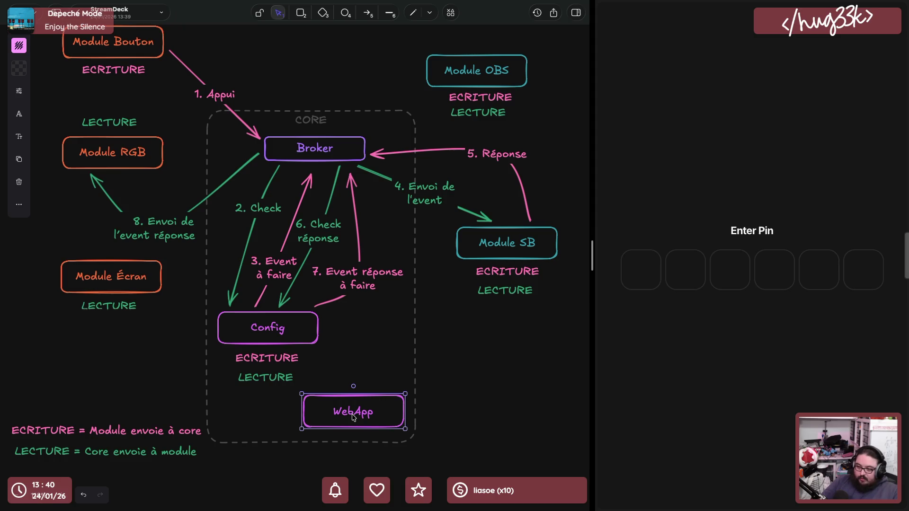
click(509, 419)
scroll(497, 420, up, 1)
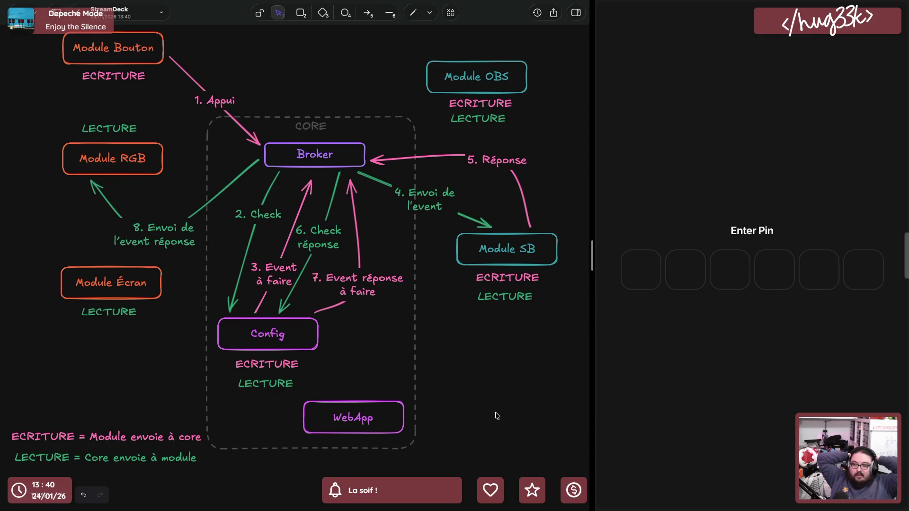
Duplicate the Module SB box with Ctrl+D and move the copy below the original
click(495, 258)
click(497, 358)
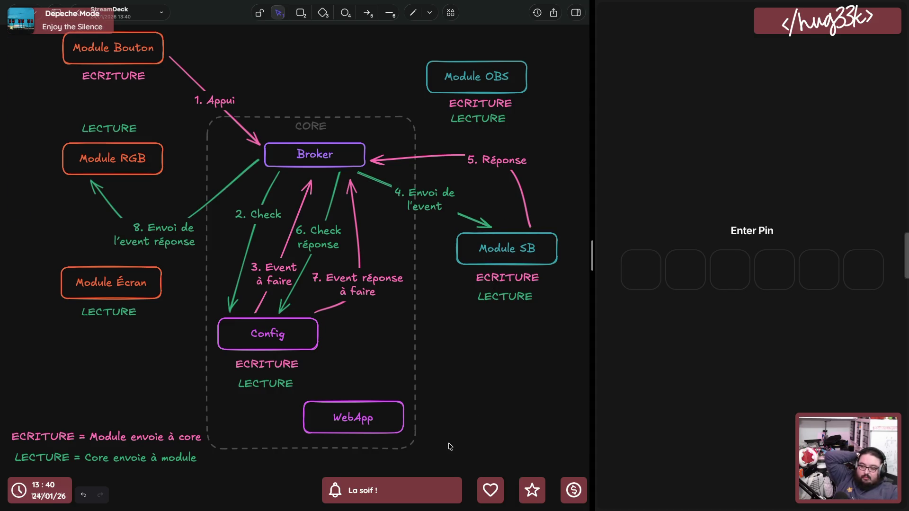
click(494, 253)
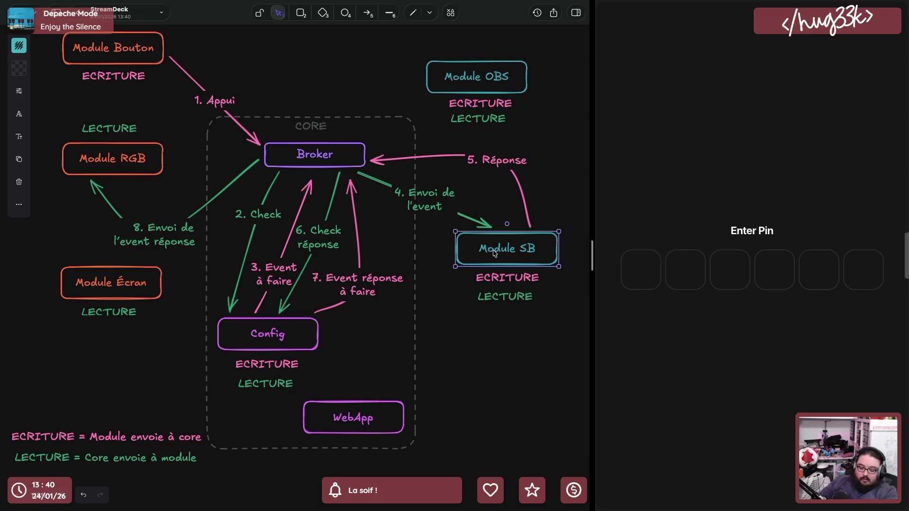
key(ctrl+d)
drag(512, 269, 510, 385)
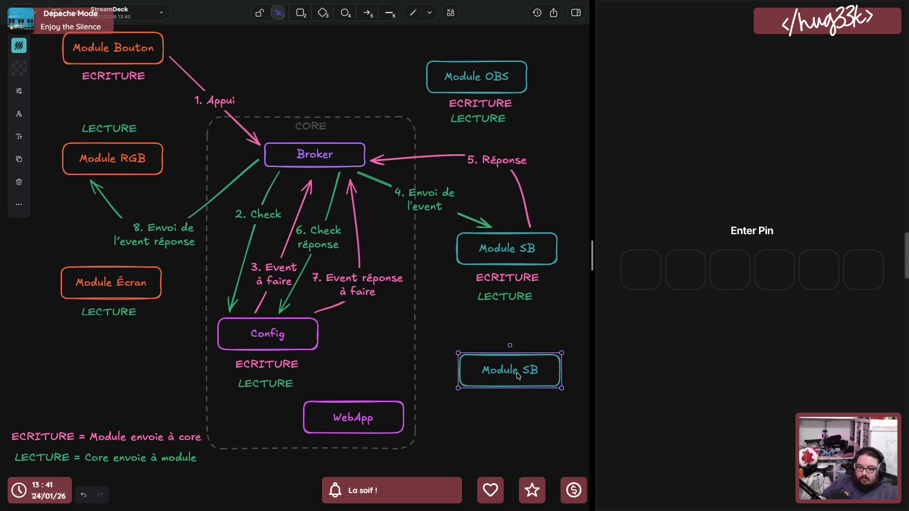
Rename the copied box's label to 'Module SB2'
double_click(518, 377)
click(540, 373)
text(2)
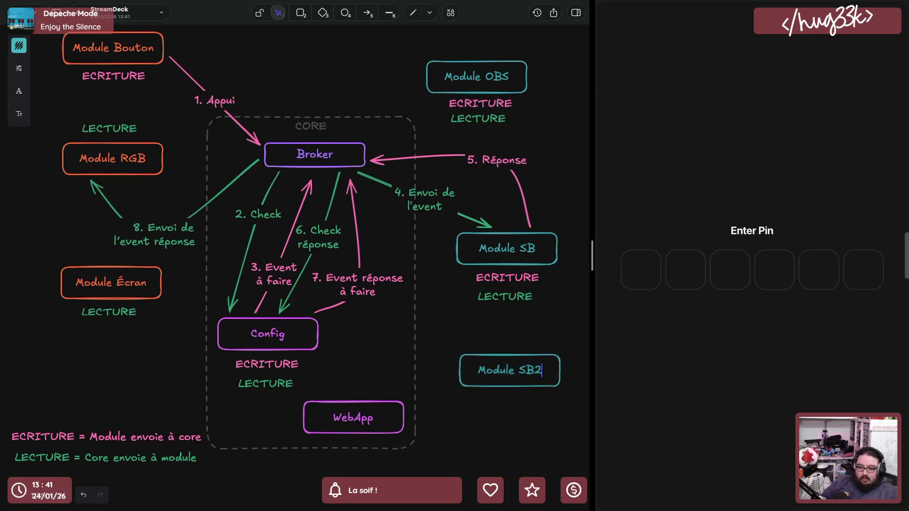
click(484, 421)
click(519, 378)
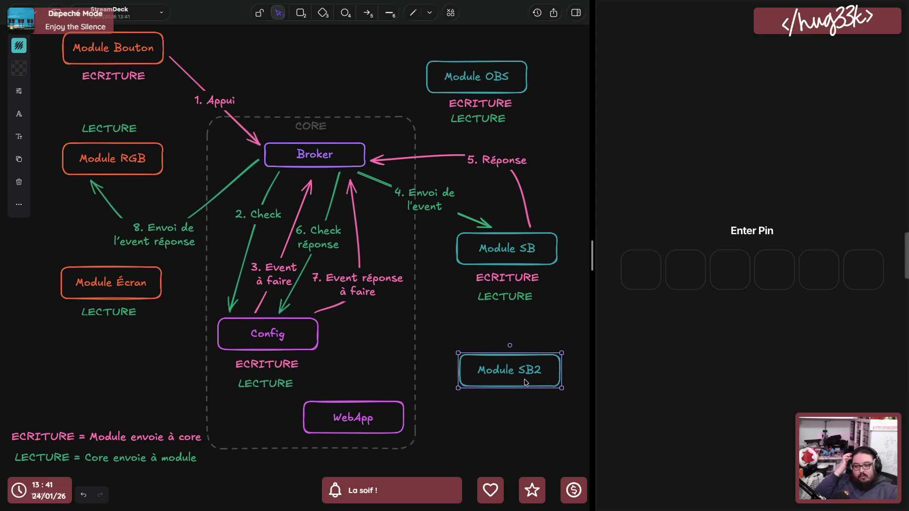
Check the WebApp, Config, Module SB2 boxes and the '8. Envoi de l'event réponse' arrow, then deselect
click(355, 421)
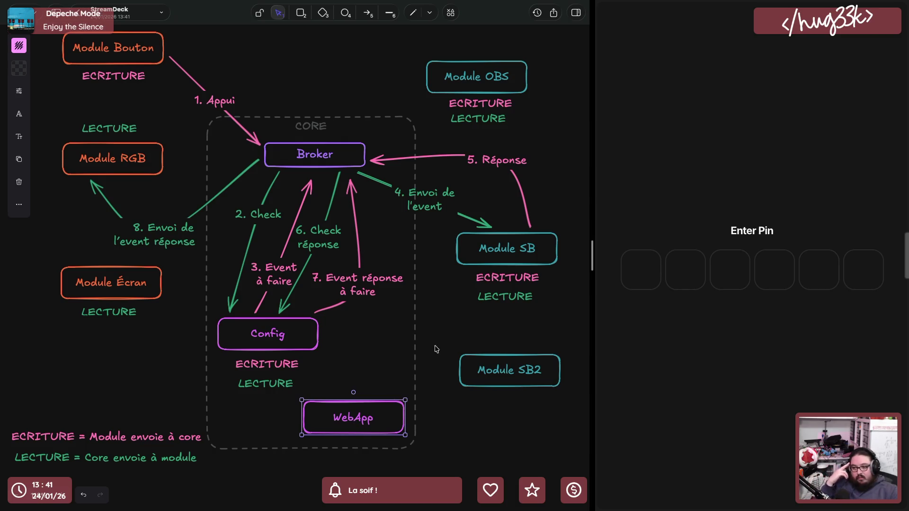
click(302, 347)
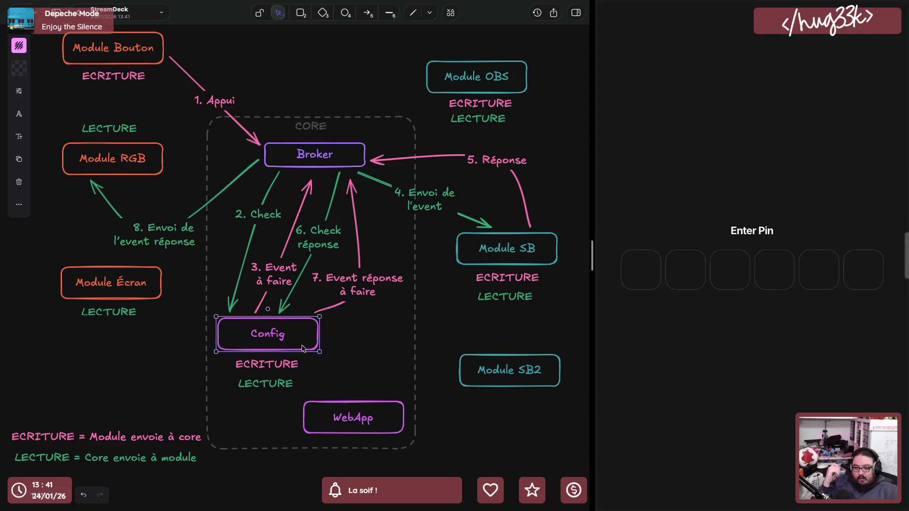
click(466, 380)
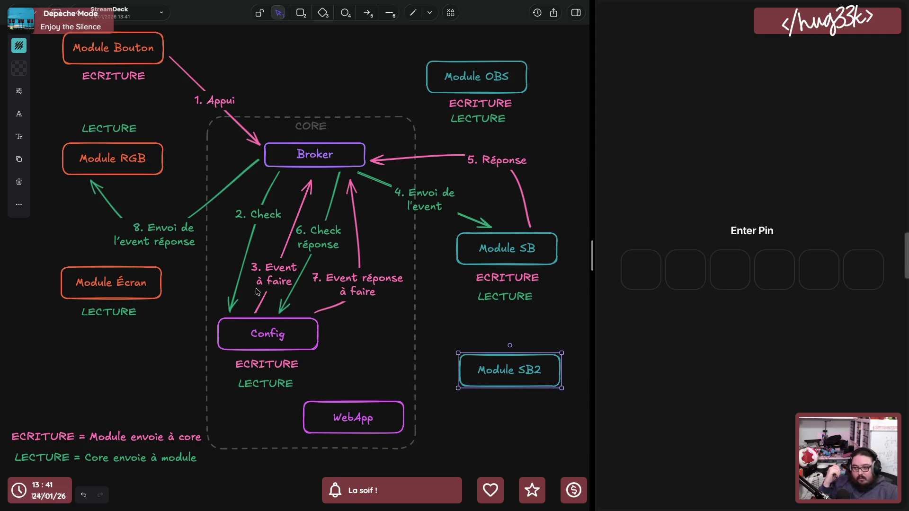
click(162, 232)
click(429, 358)
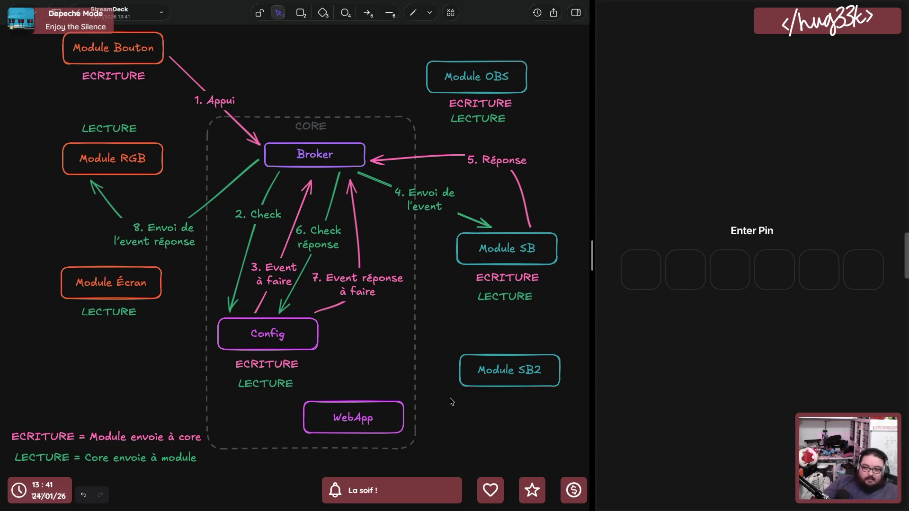
click(292, 348)
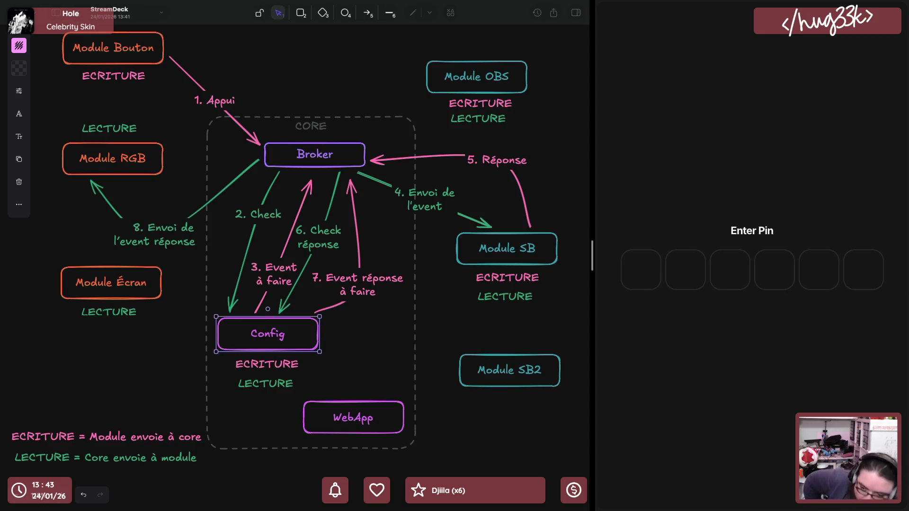
scroll(324, 298, down, 5)
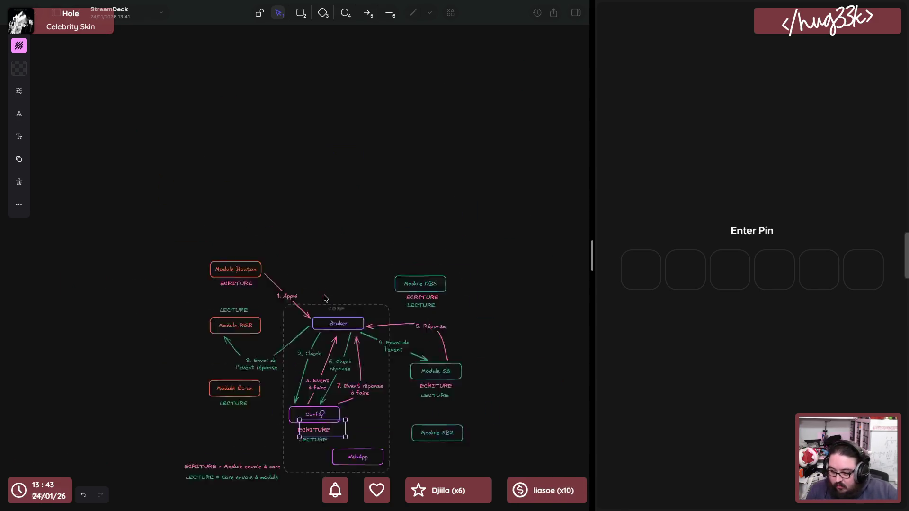
scroll(357, 219, up, 5)
scroll(344, 224, down, 3)
scroll(344, 224, down, 3)
scroll(344, 223, down, 2)
scroll(343, 226, down, 3)
scroll(344, 226, down, 3)
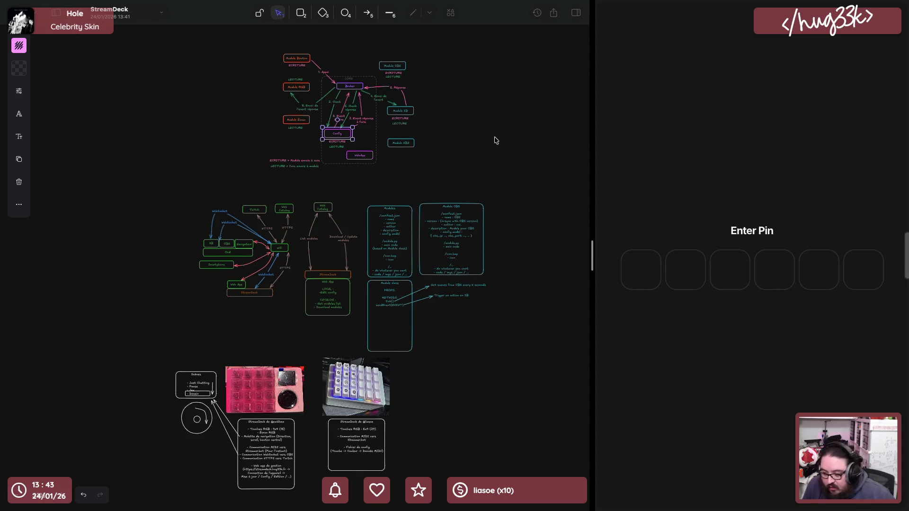
click(398, 310)
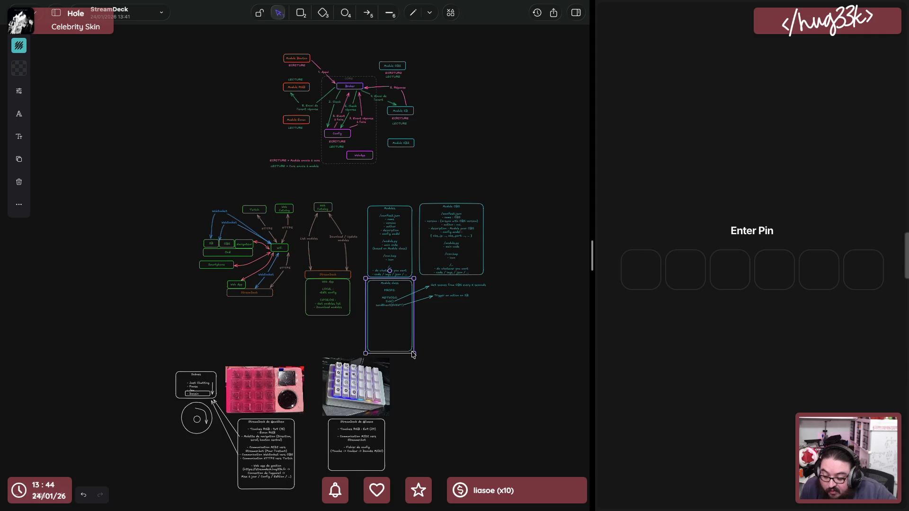
click(406, 167)
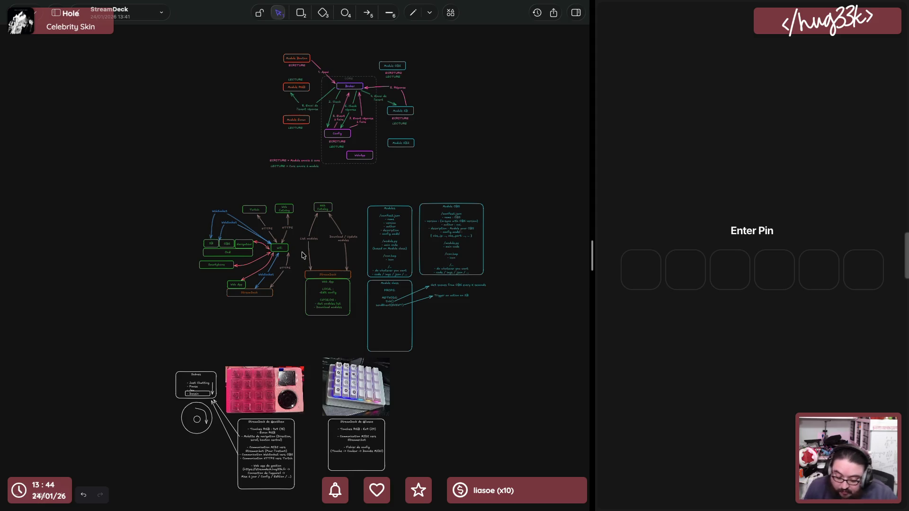
scroll(297, 271, up, 2)
scroll(297, 271, up, 3)
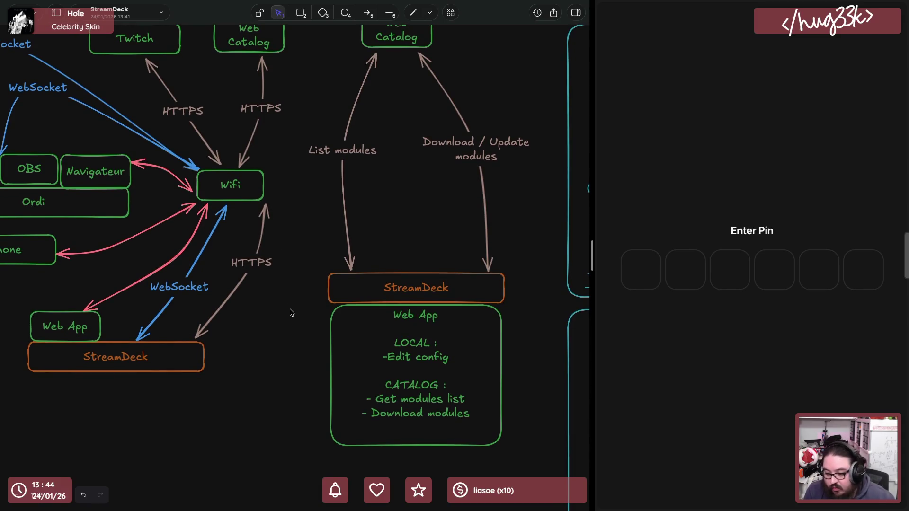
scroll(290, 313, down, 3)
scroll(290, 312, down, 2)
scroll(407, 348, down, 3)
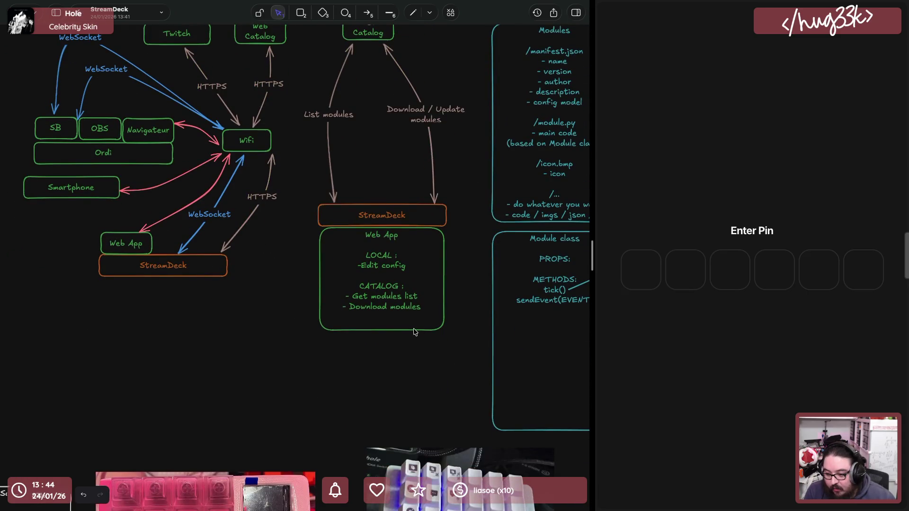
Give the Fallback Wifi box a green stroke and 100 opacity
click(414, 331)
click(400, 346)
scroll(358, 357, down, 1)
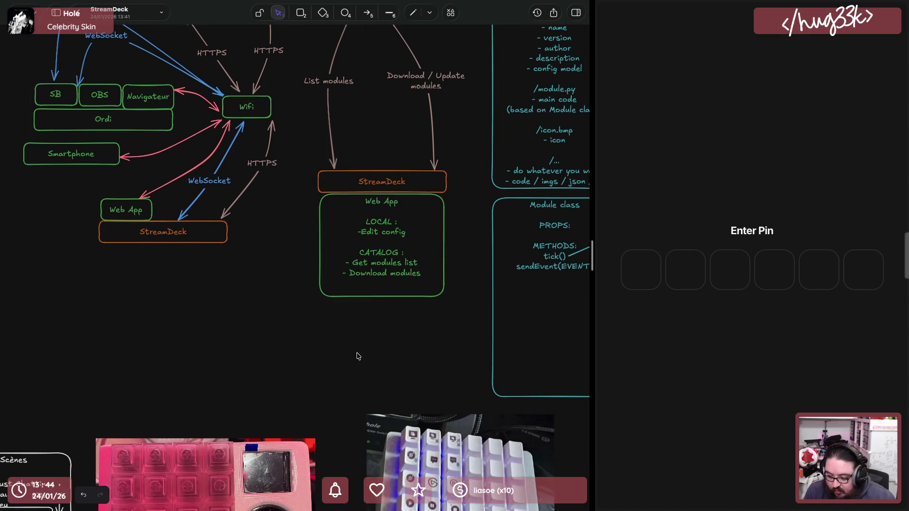
scroll(355, 359, up, 3)
scroll(347, 360, up, 1)
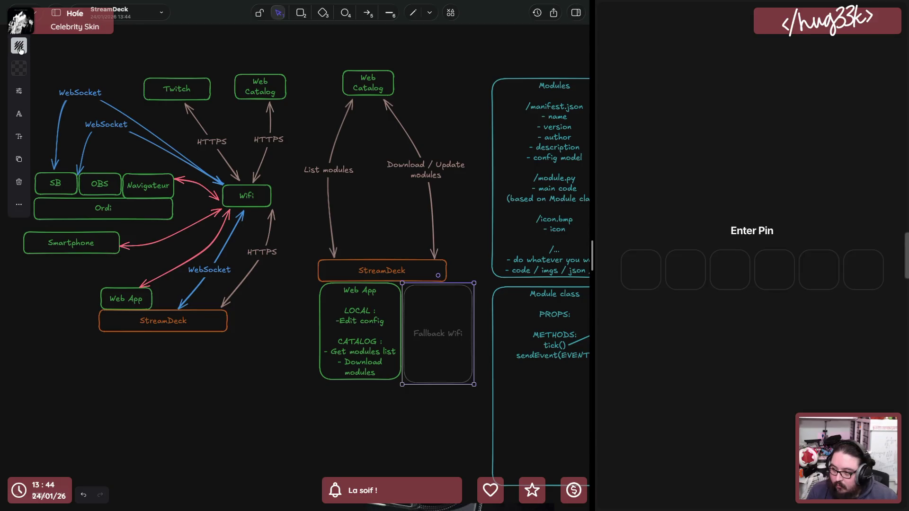
click(18, 46)
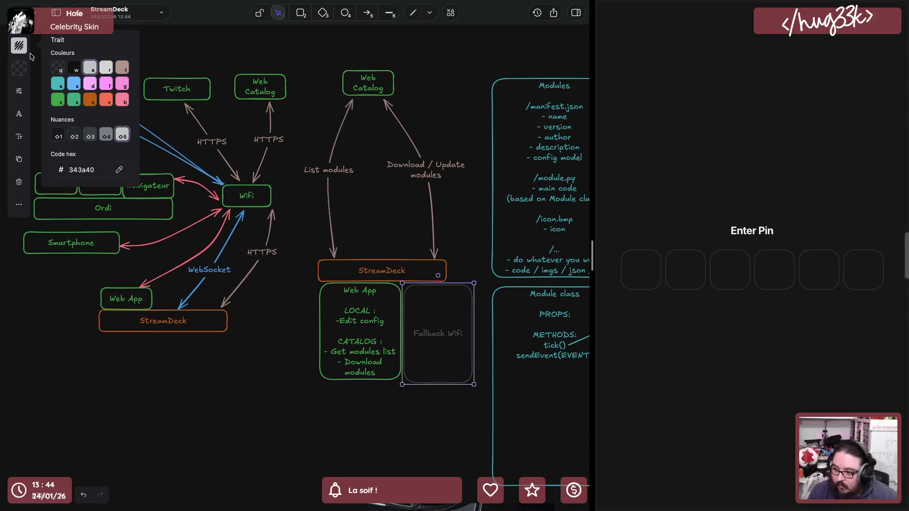
click(62, 102)
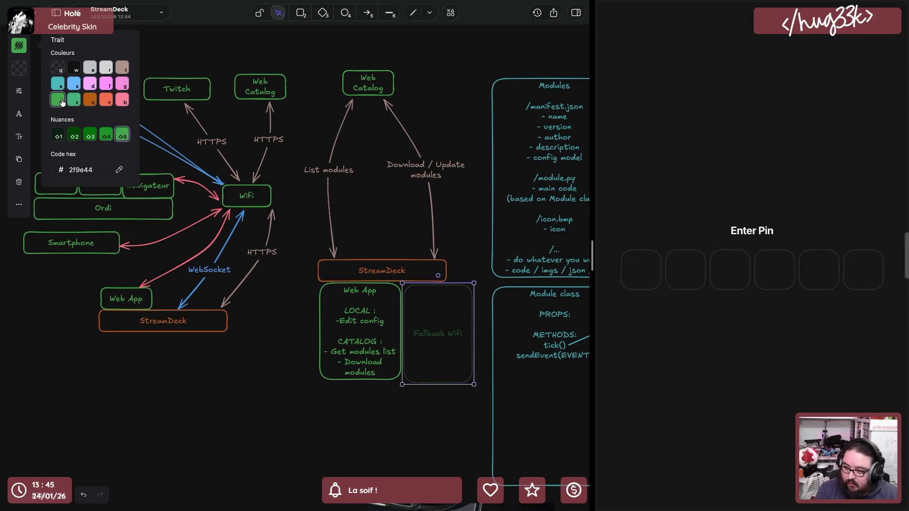
click(17, 89)
click(107, 216)
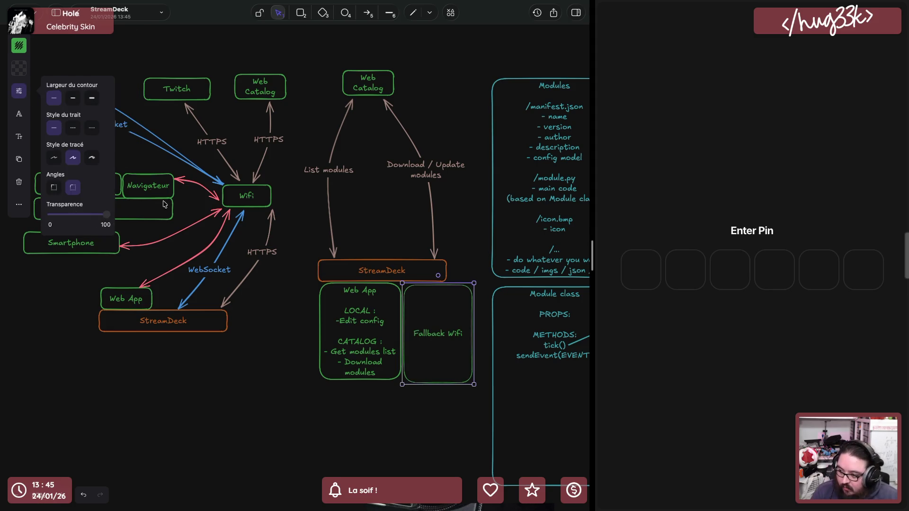
click(331, 402)
Align the 'Fallback Wifi' label to the top of its box
click(425, 341)
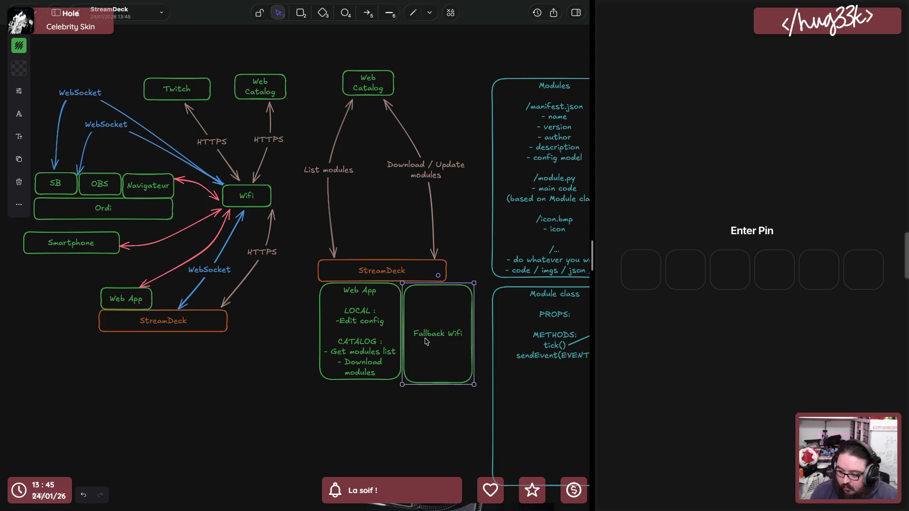
double_click(425, 342)
click(17, 117)
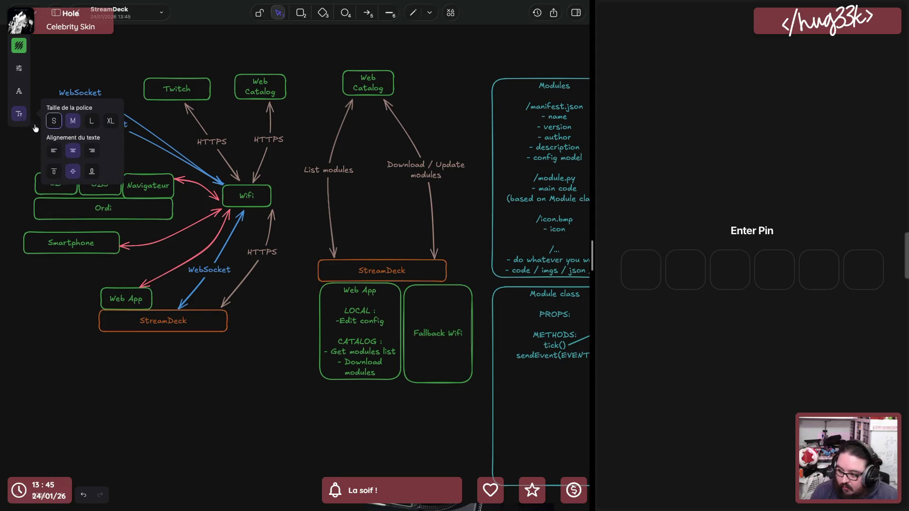
click(51, 172)
click(469, 307)
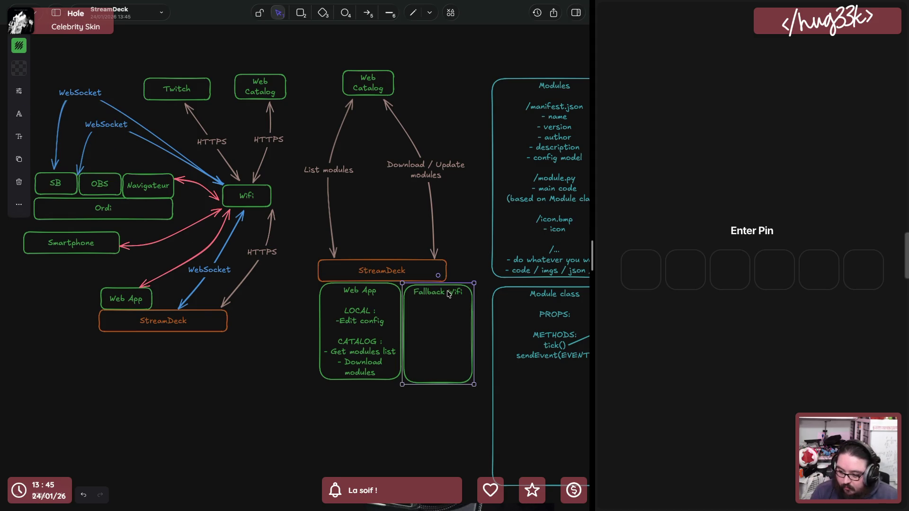
Write 'TRIGGERS :' with bullets 'no wifi set in config', 'wifi set but cannot connect', an 'ACTIONS :' heading, and stretch the box taller
double_click(447, 294)
key(End)
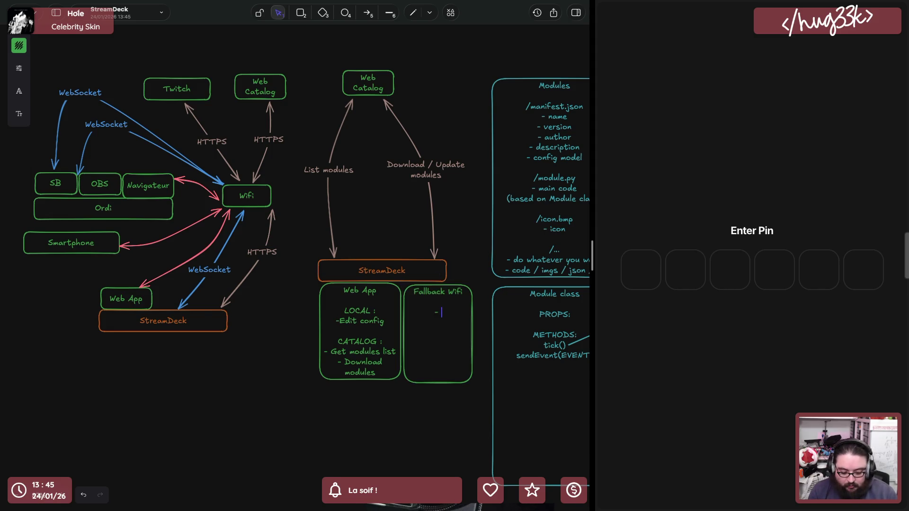
text(wifi set inconfig)
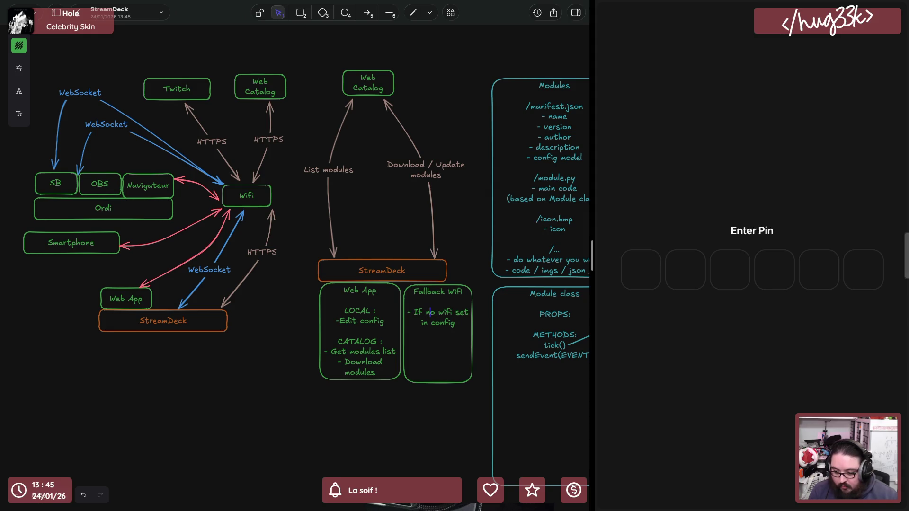
key(BackSpace)
key(BackSpace)
key(BackSpace)
key(BackSpace)
key(BackSpace)
key(BackSpace)
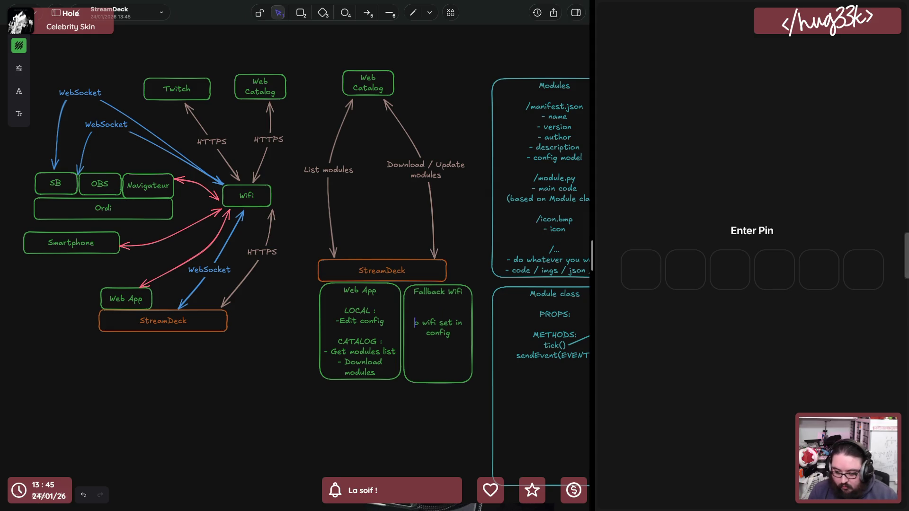
text(TRIGGERS :)
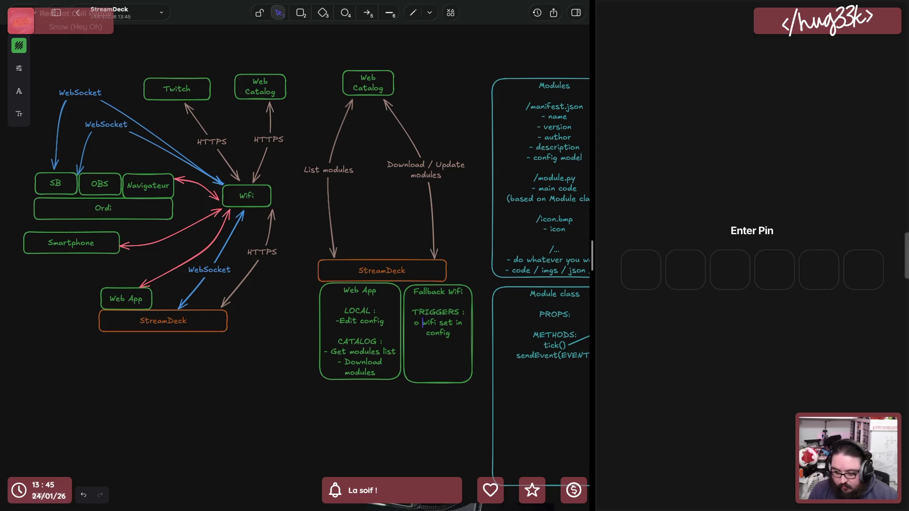
text(- N)
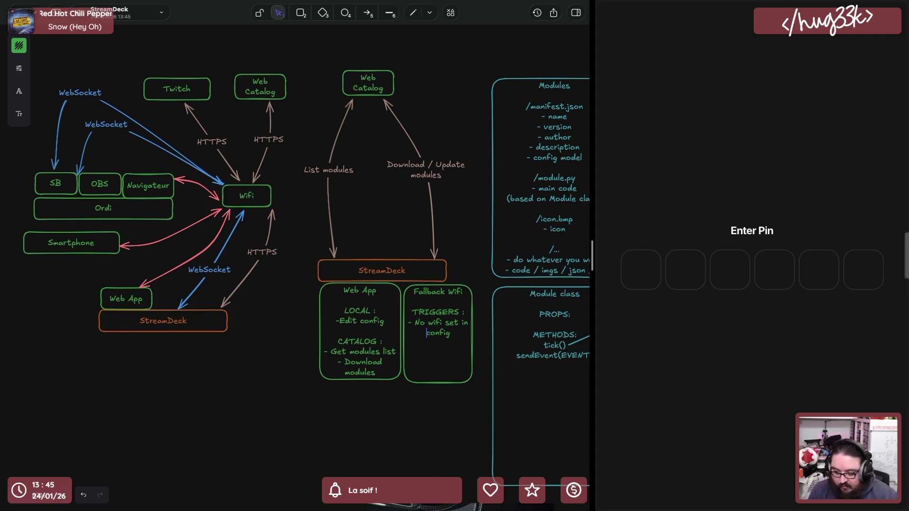
text(S)
text(Wifi set )
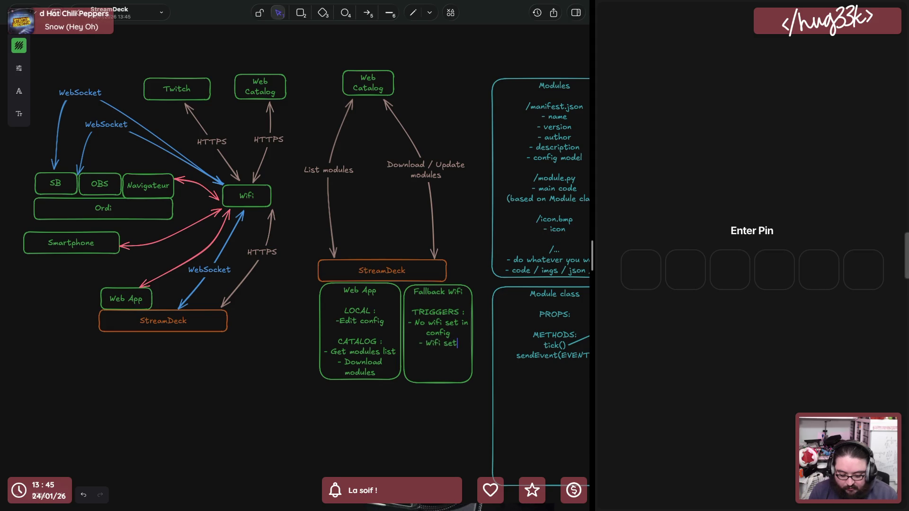
text(but canno)
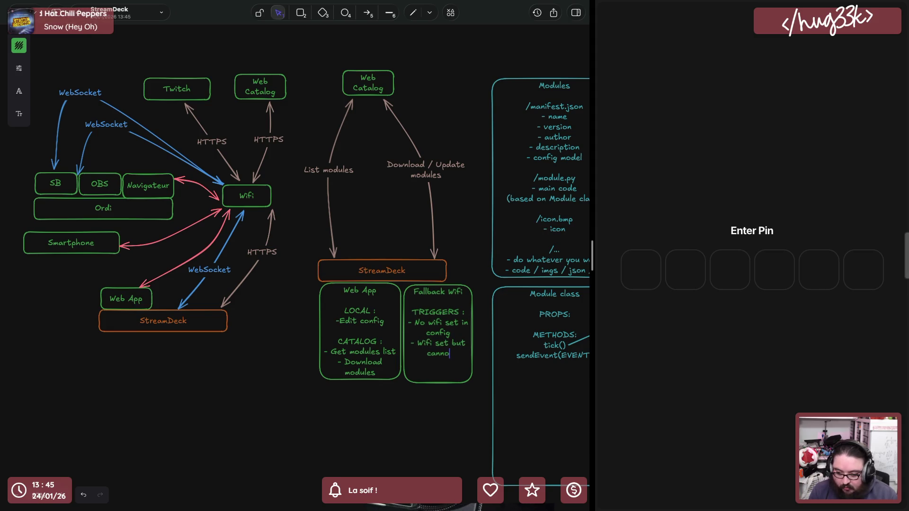
text(connect)
key(Return)
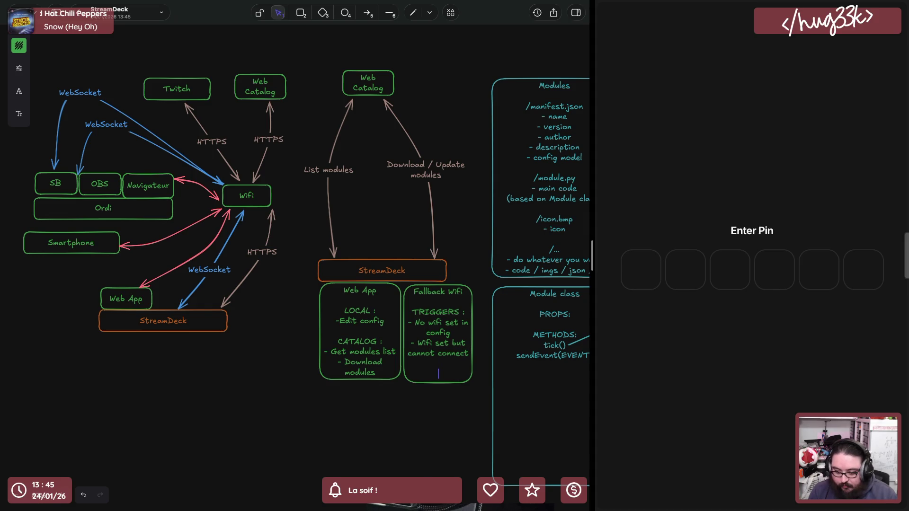
text(ACTIONS :)
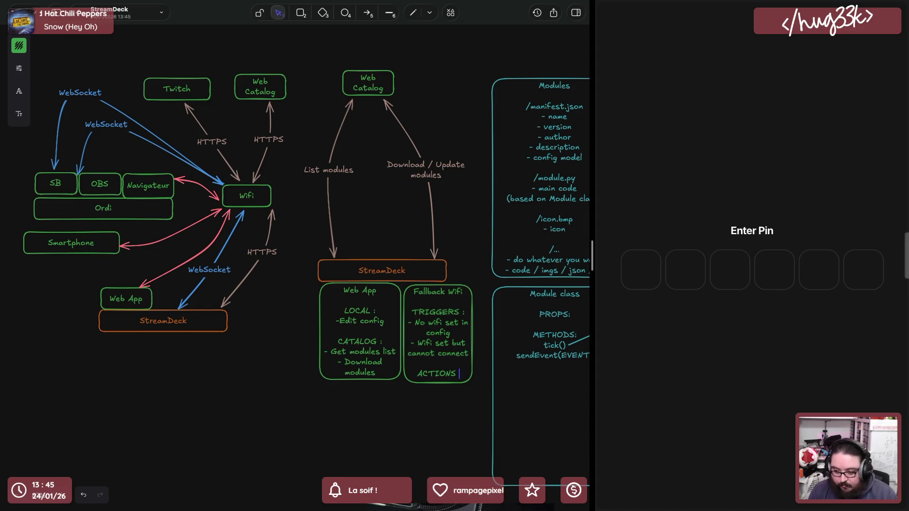
key(Escape)
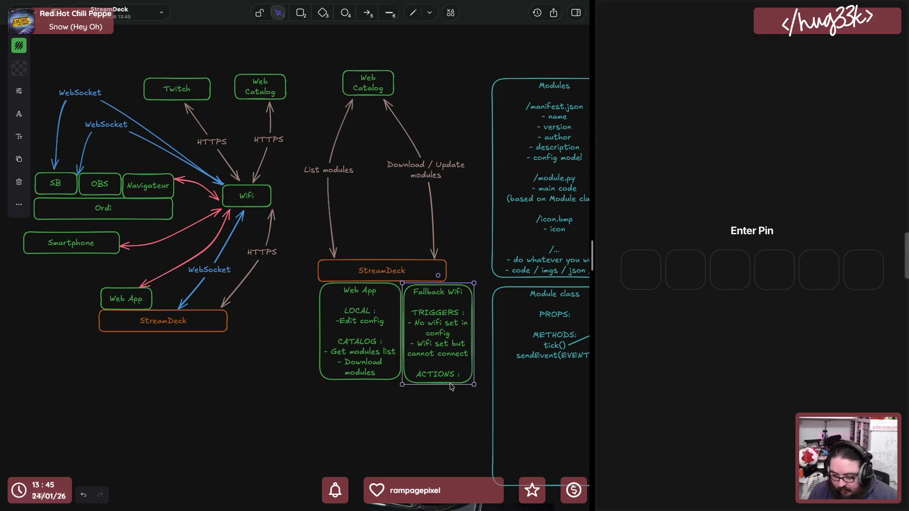
drag(450, 386, 445, 437)
List the actions 'create hotspot', 'list wifi network', 'show form to connect to Wifi' under ACTIONS
double_click(435, 377)
click(434, 378)
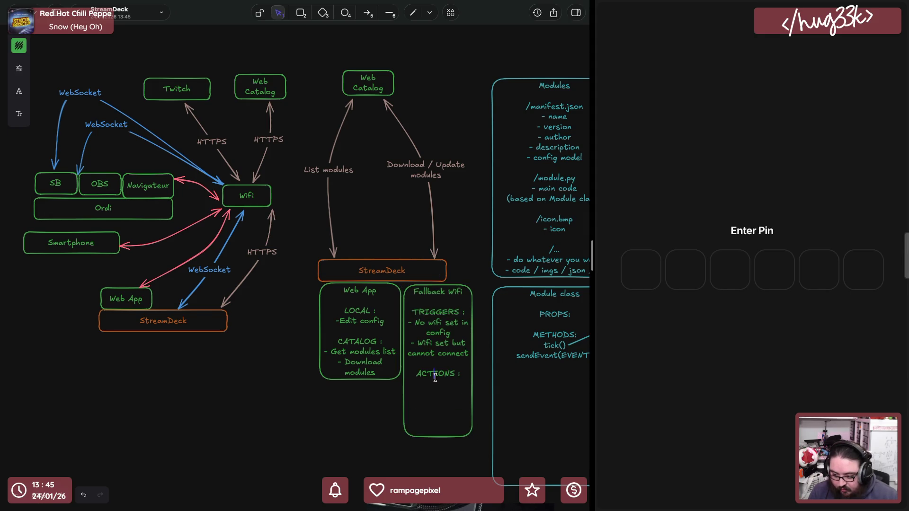
key(Return)
text(- )
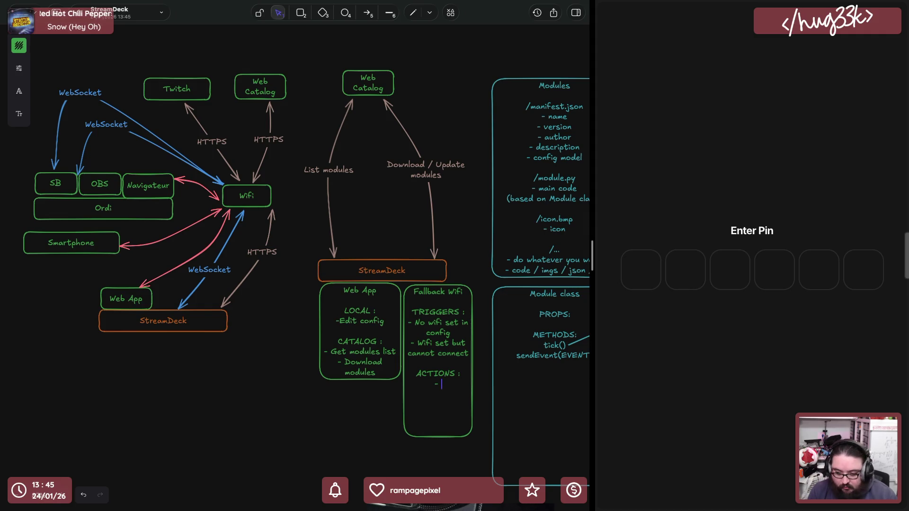
text(Display wif)
key(BackSpace)
key(BackSpace)
key(BackSpace)
key(BackSpace)
key(BackSpace)
key(BackSpace)
key(BackSpace)
key(BackSpace)
key(BackSpace)
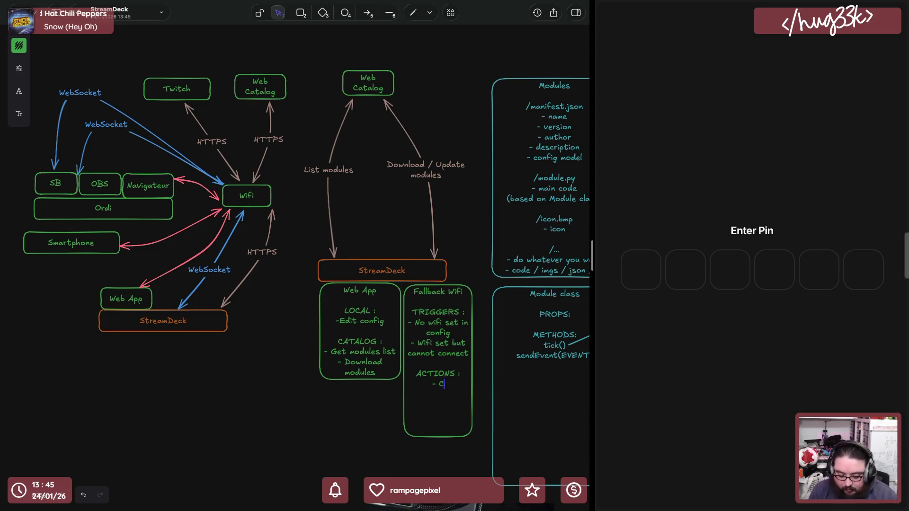
text(te hotspot)
key(Return)
text(- List w)
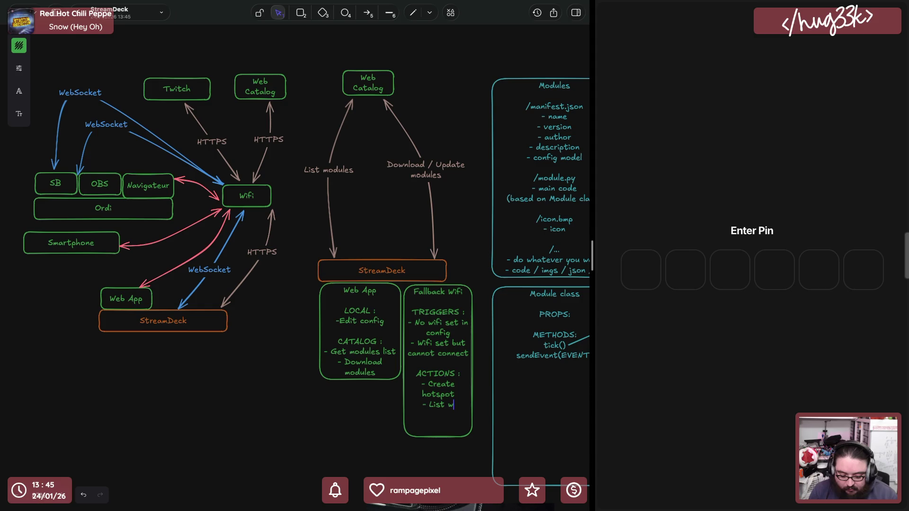
text(ifi network)
key(Return)
text(- Show form to connect to )
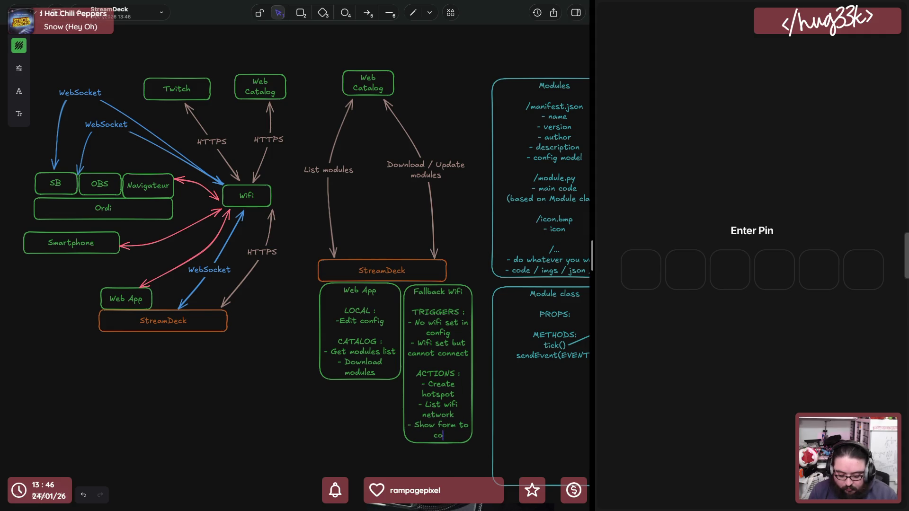
text(Wifi)
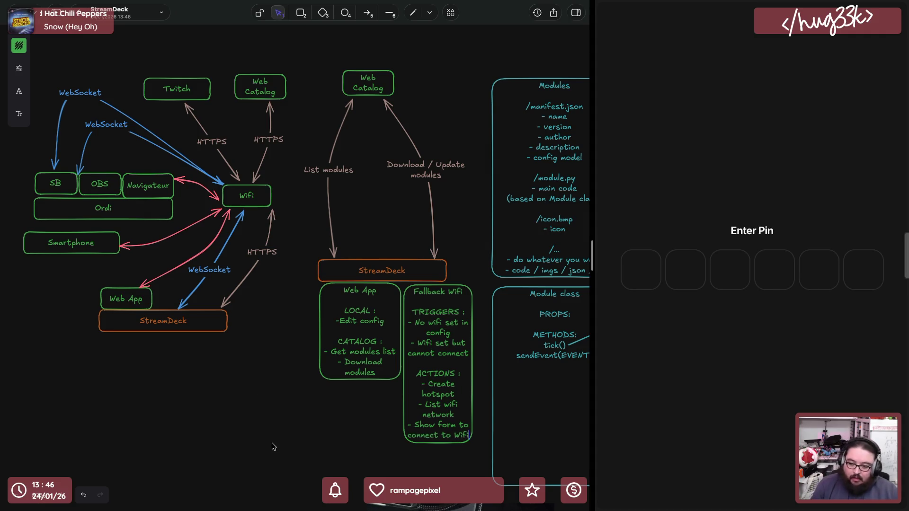
click(271, 446)
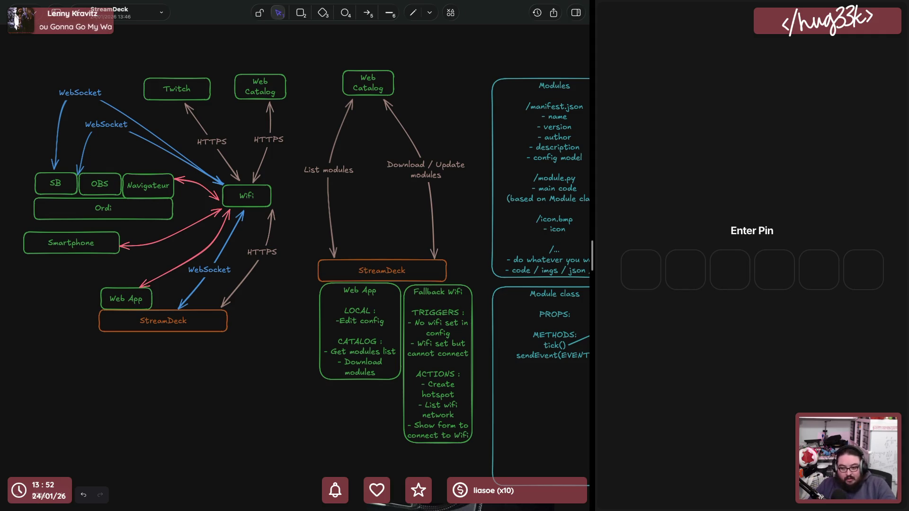
Select the finished Fallback Wifi box beside the Web App box
click(412, 339)
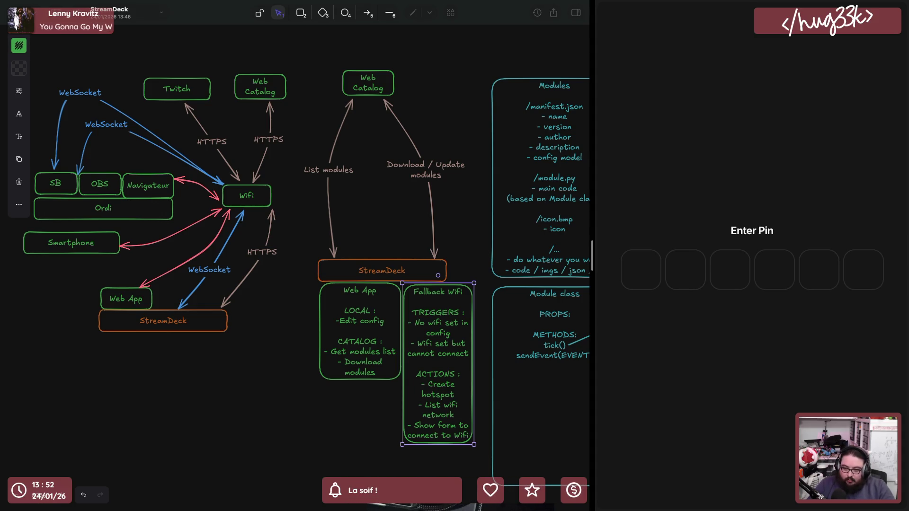
scroll(421, 280, up, 3)
scroll(420, 280, up, 3)
scroll(421, 280, up, 2)
scroll(420, 281, right, 1)
scroll(421, 280, right, 2)
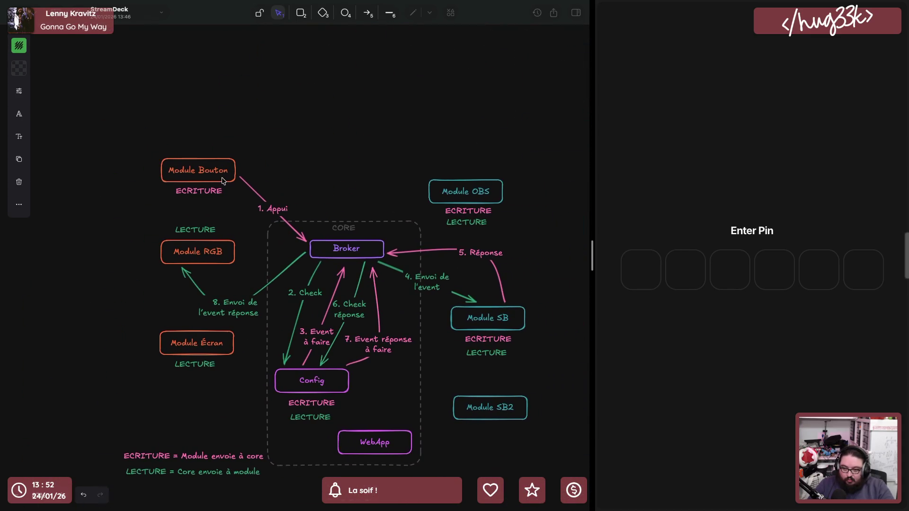
click(313, 115)
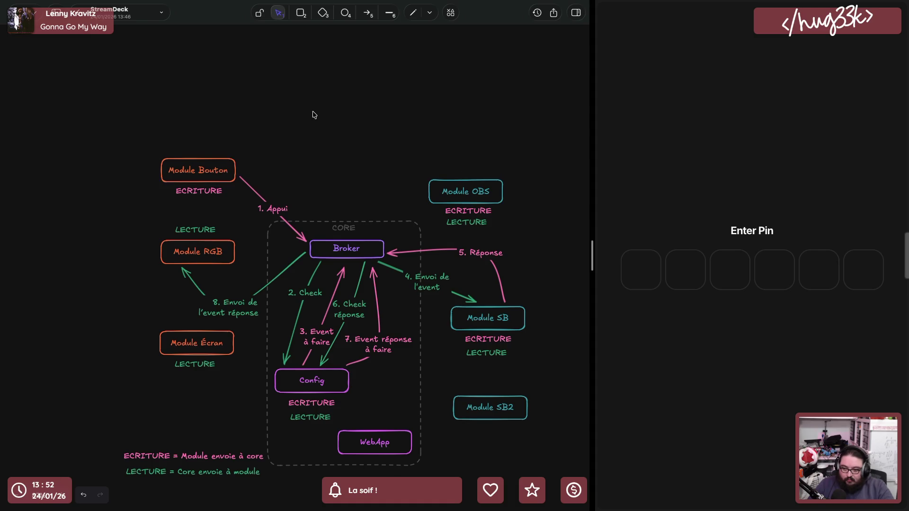
click(450, 199)
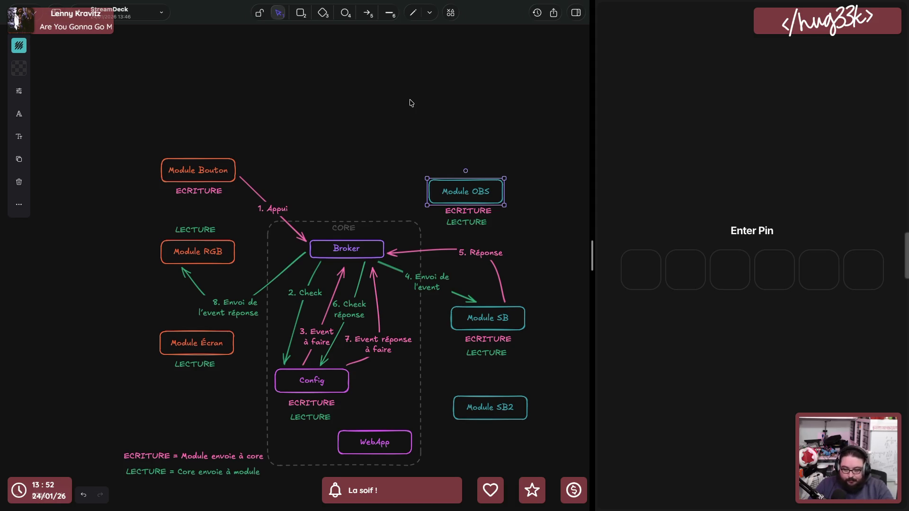
scroll(409, 103, down, 5)
scroll(409, 103, down, 5)
scroll(409, 103, down, 5)
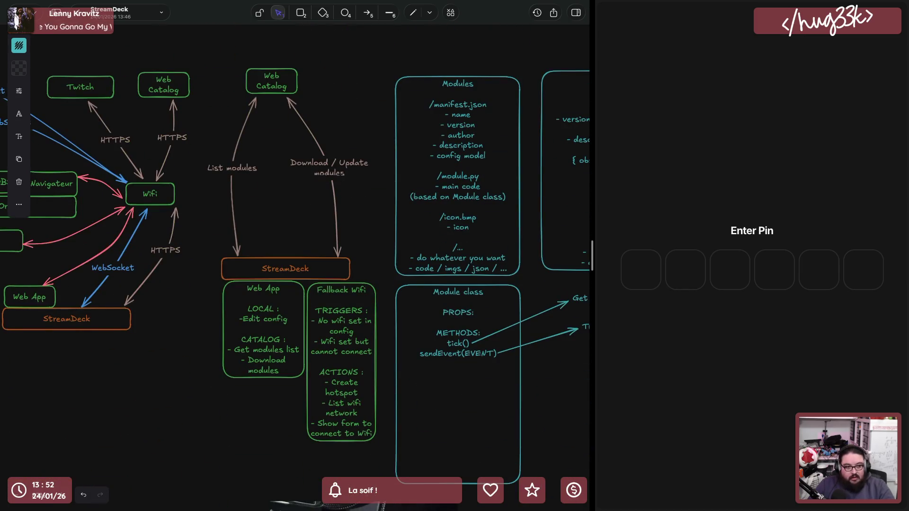